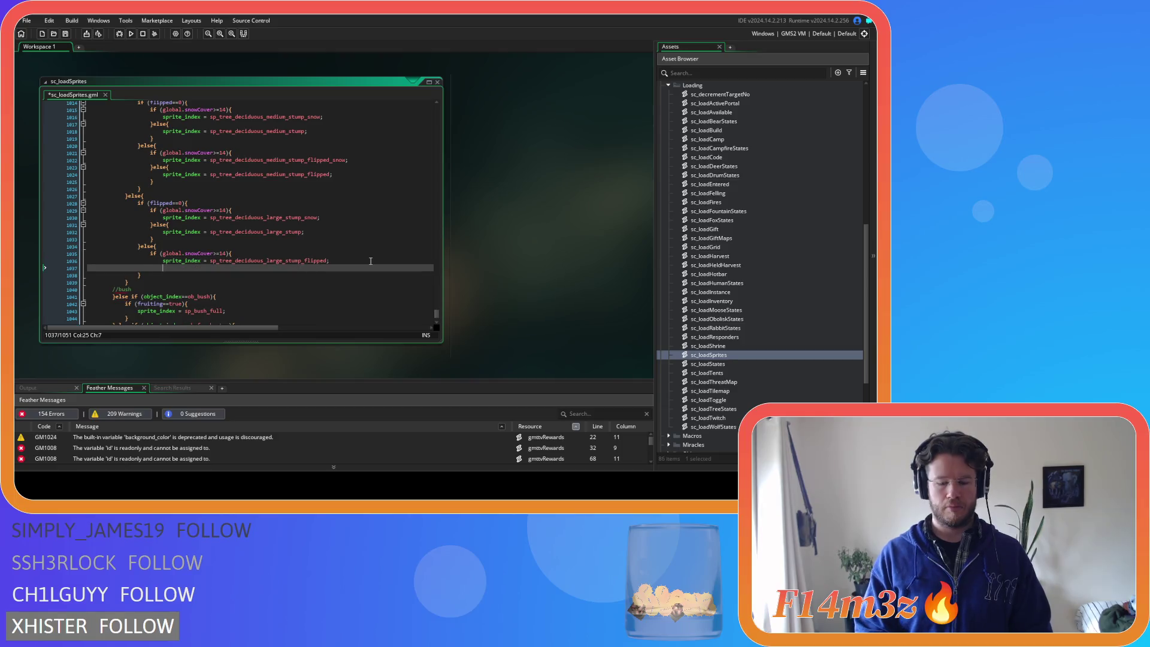
Add an else{} branch holding a copy of the stump's sprite_index assignment
type("else{")
key("Return")
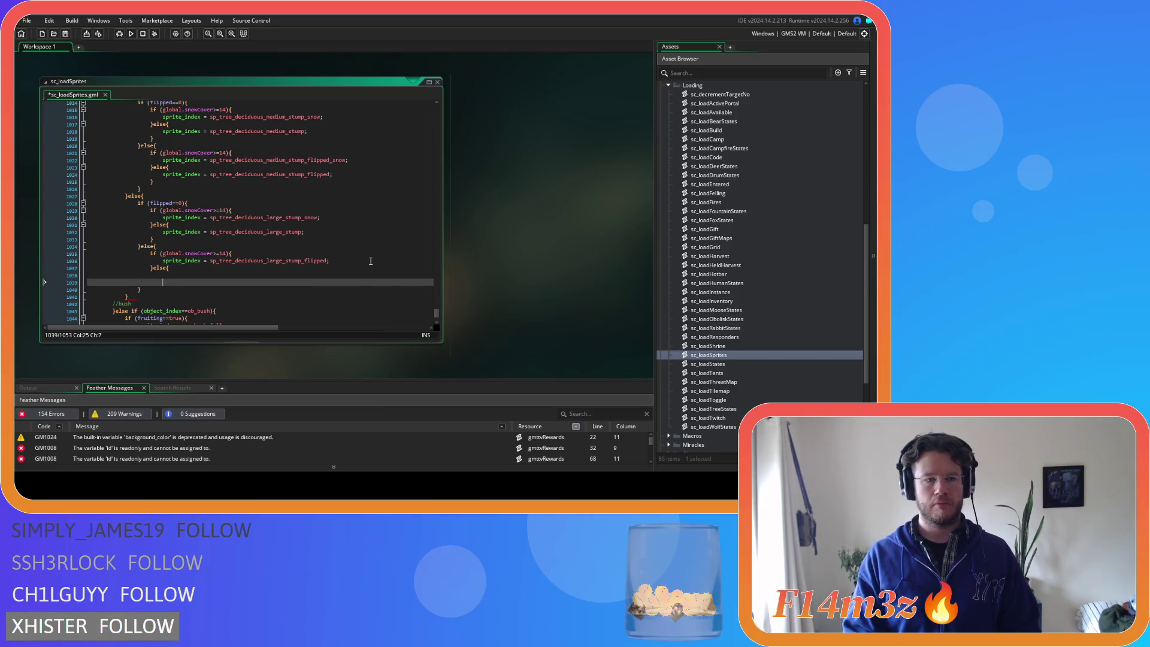
left_click(371, 261)
left_click_drag(162, 261, 330, 261)
key("ctrl+c")
left_click(202, 275)
key("ctrl+v")
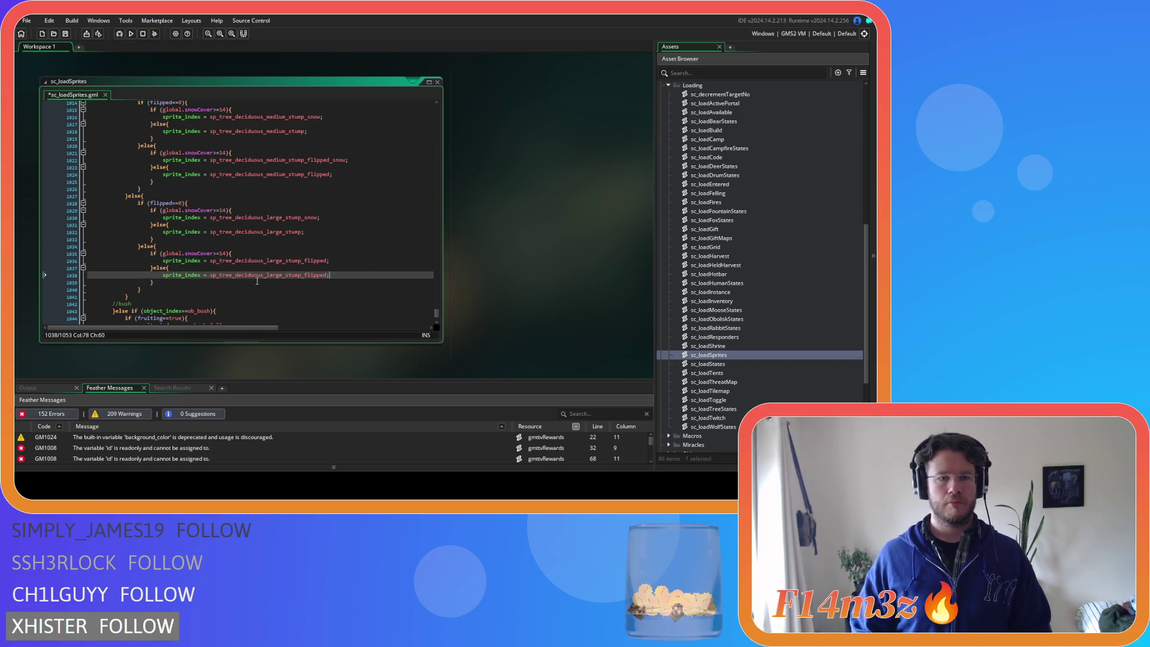
Append _snow to the snow-branch sprite name and save sc_loadSprites
left_click(363, 264)
type("_snow")
key("ctrl+s")
scroll(373, 280, "down", 3)
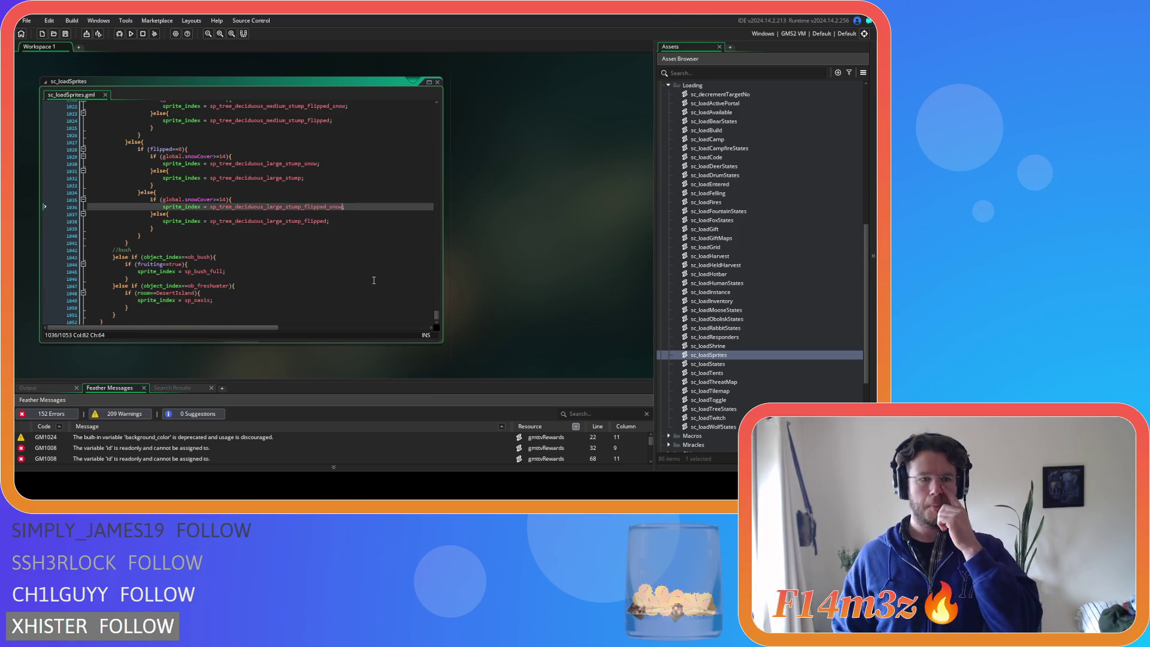
scroll(367, 279, "down", 2)
scroll(318, 241, "up", 1)
left_click(318, 241)
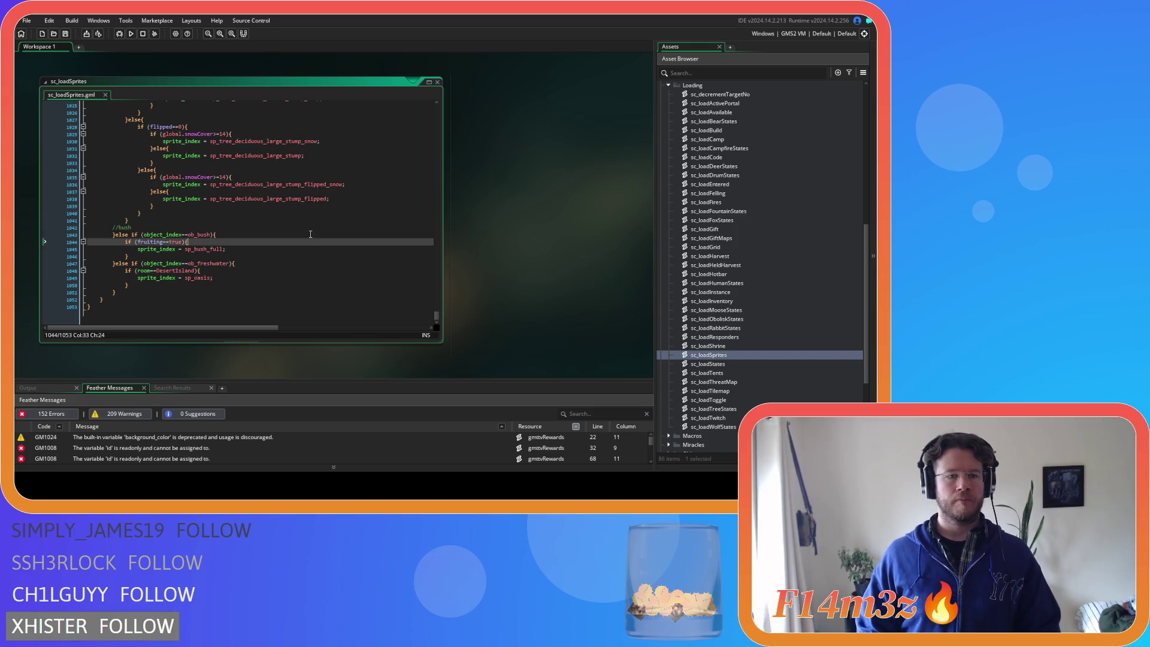
scroll(272, 274, "up", 12)
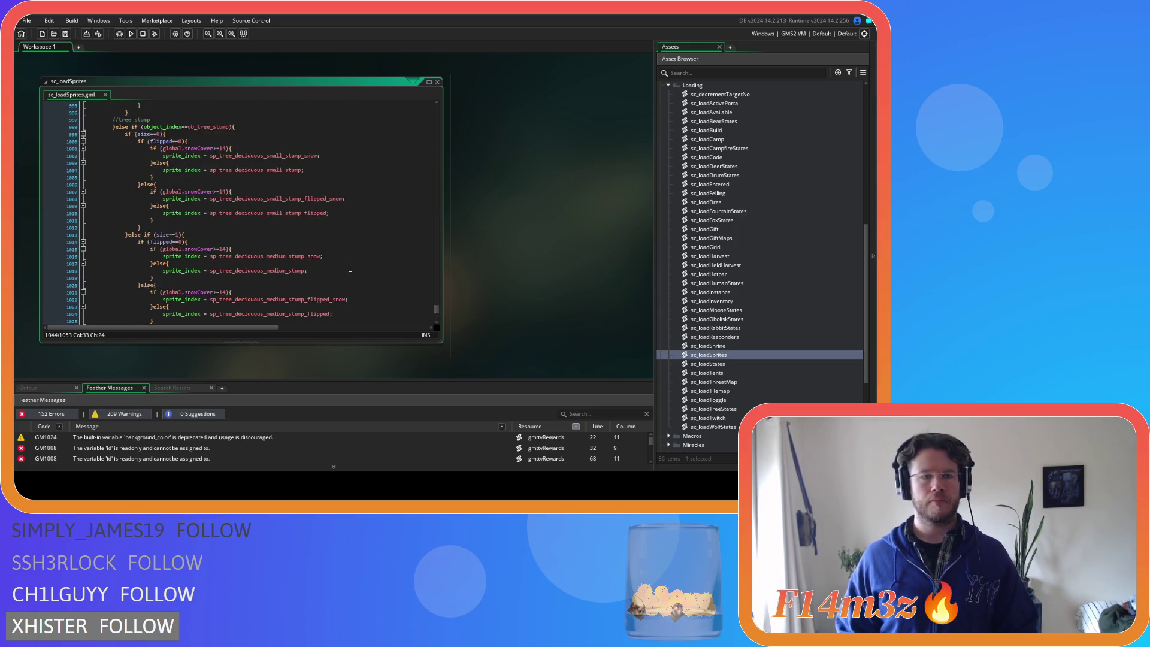
scroll(349, 269, "down", 3)
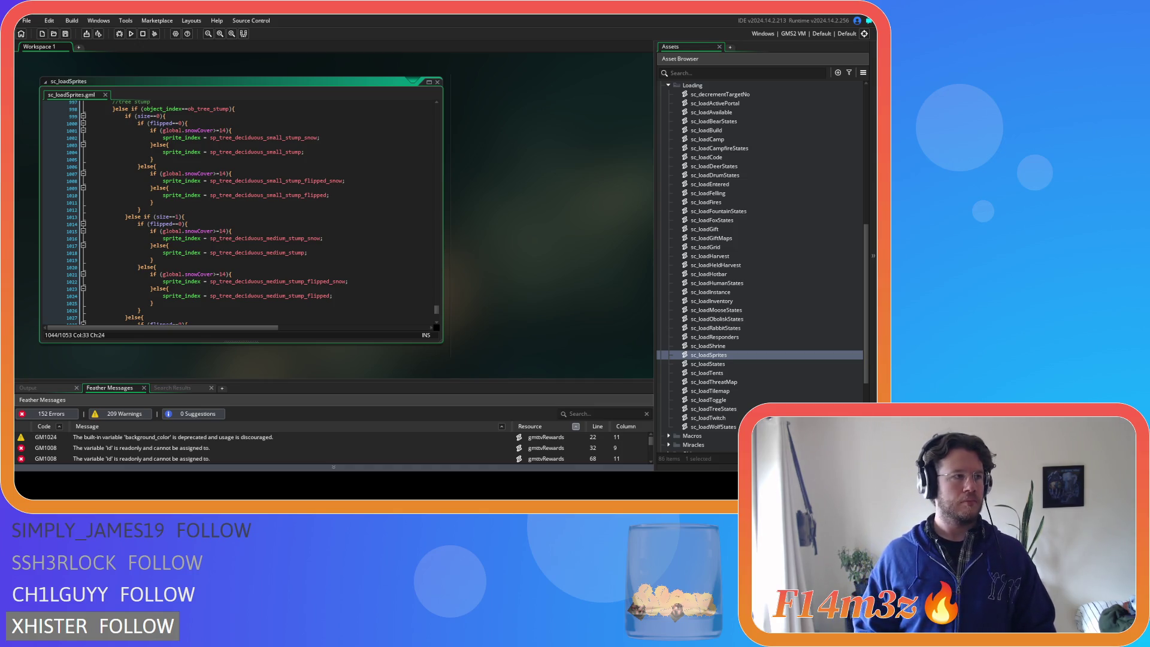
left_click(300, 173)
left_click(299, 231)
scroll(307, 248, "down", 4)
scroll(308, 248, "down", 3)
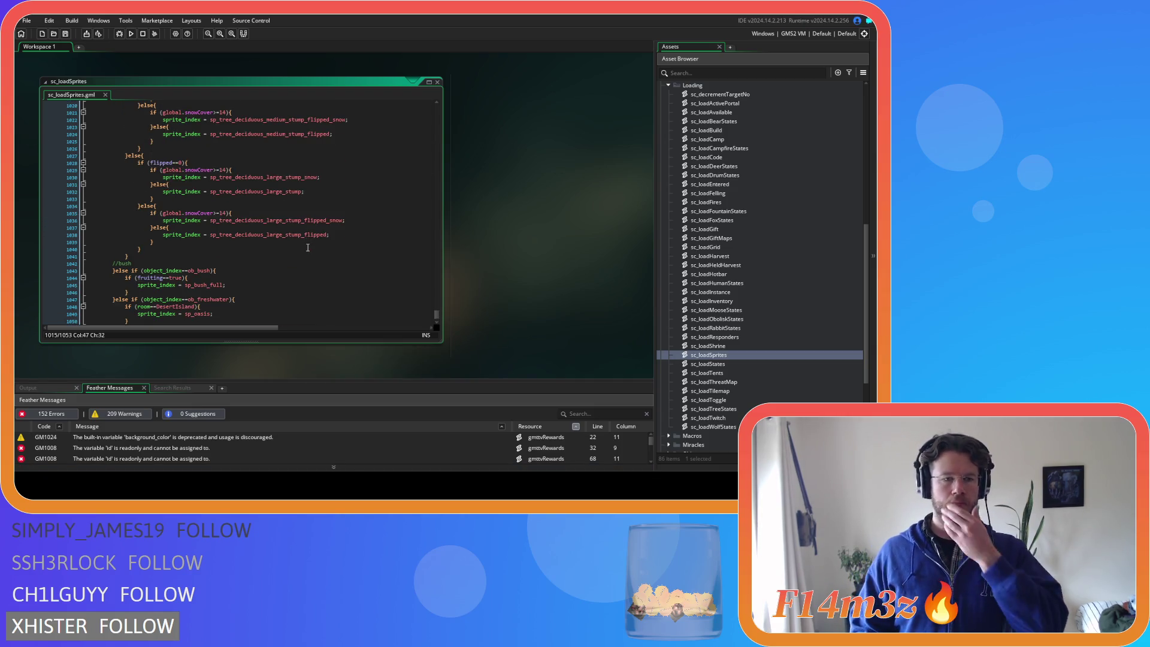
scroll(308, 247, "down", 2)
scroll(307, 247, "up", 9)
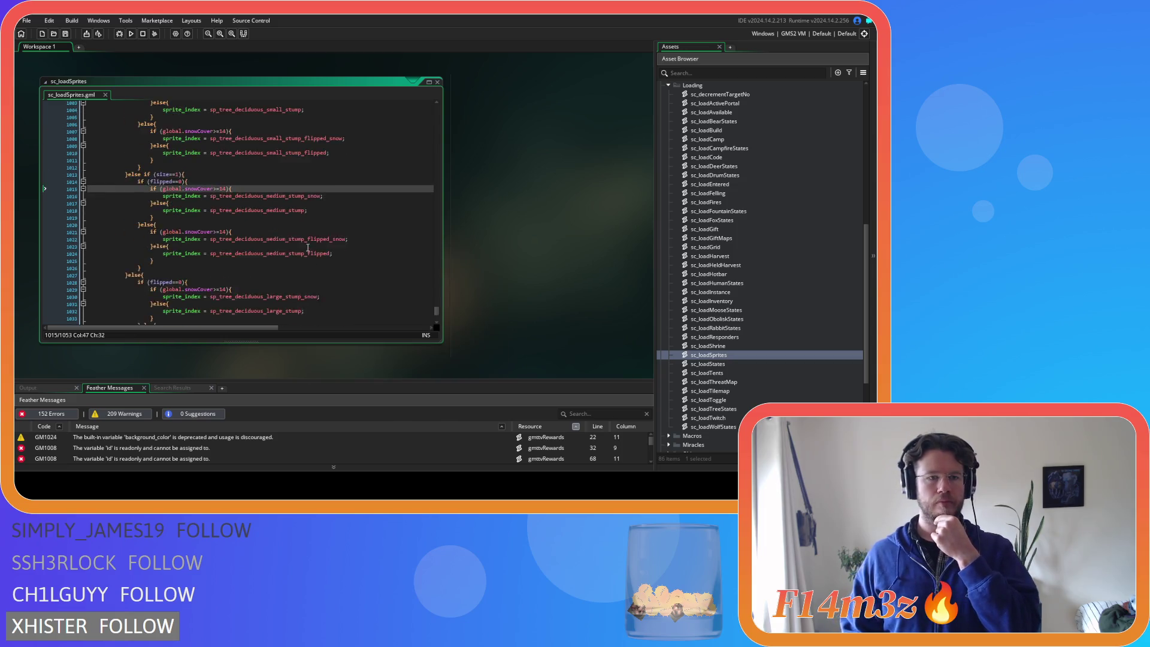
scroll(308, 248, "down", 2)
scroll(308, 248, "down", 3)
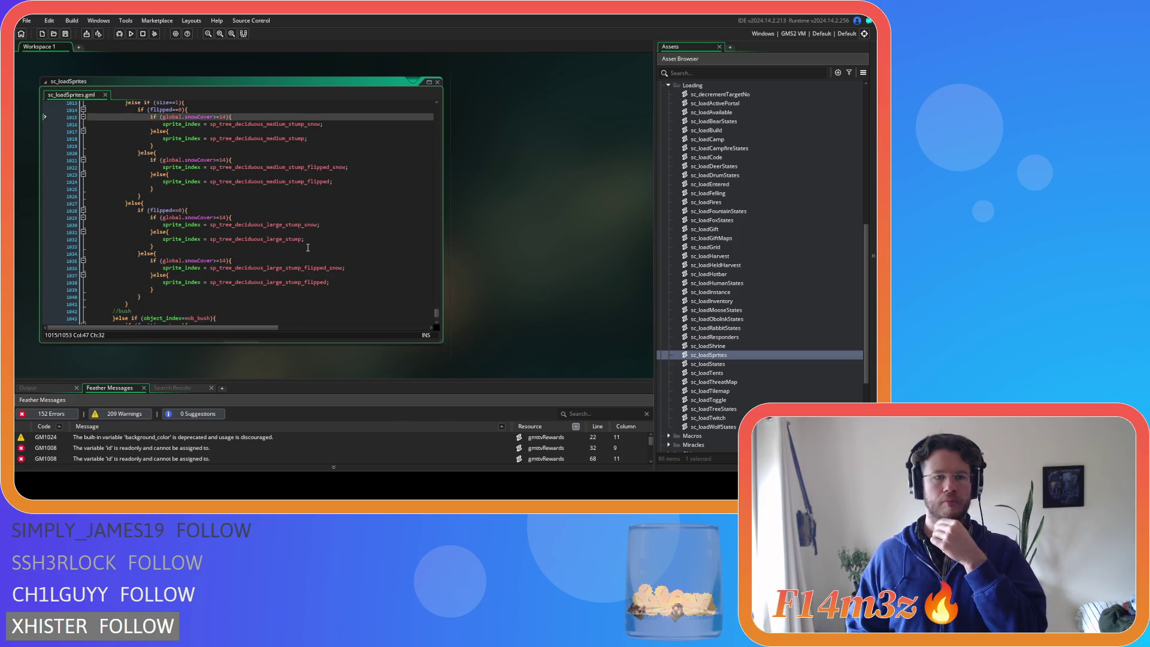
scroll(307, 247, "up", 6)
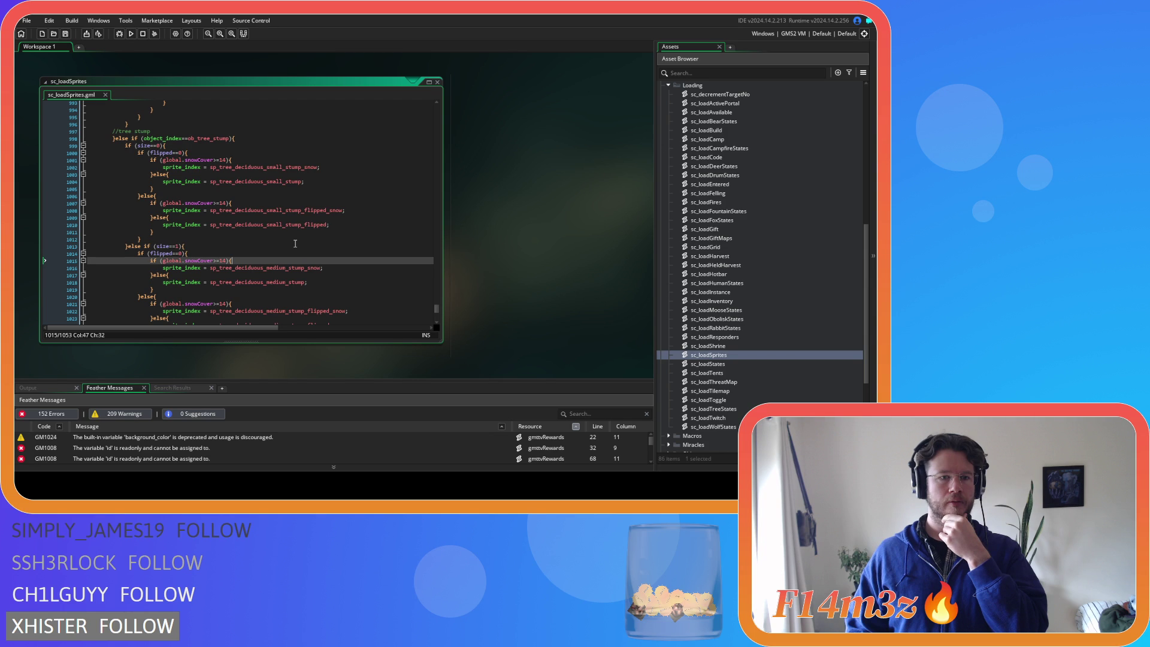
scroll(295, 244, "down", 3)
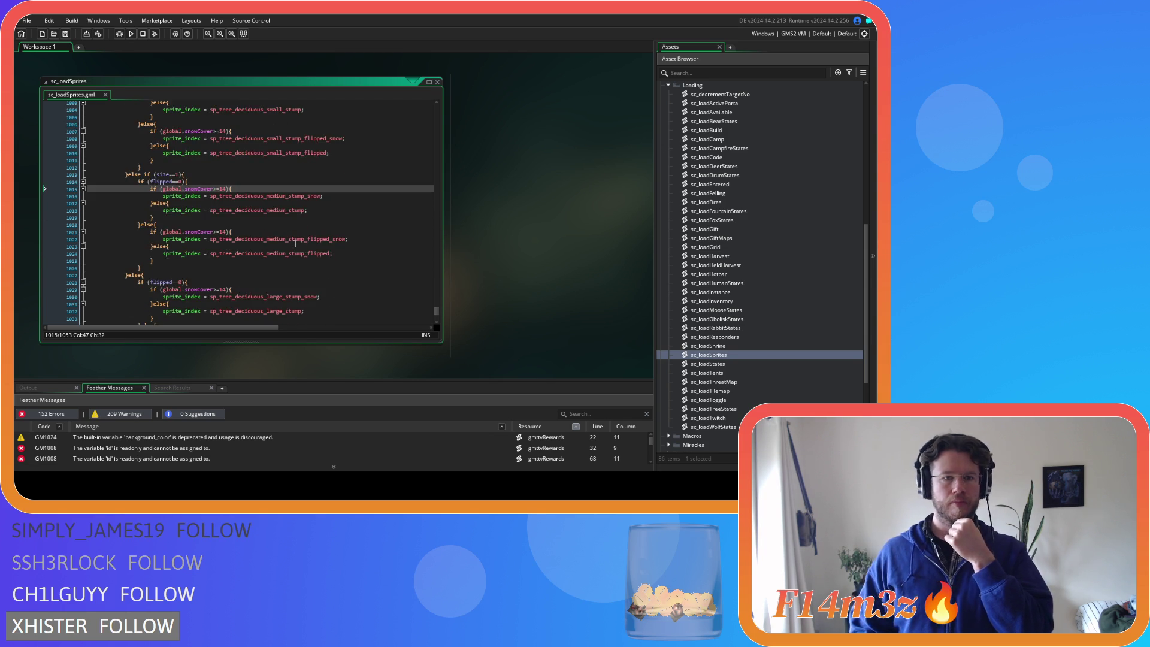
scroll(295, 243, "down", 4)
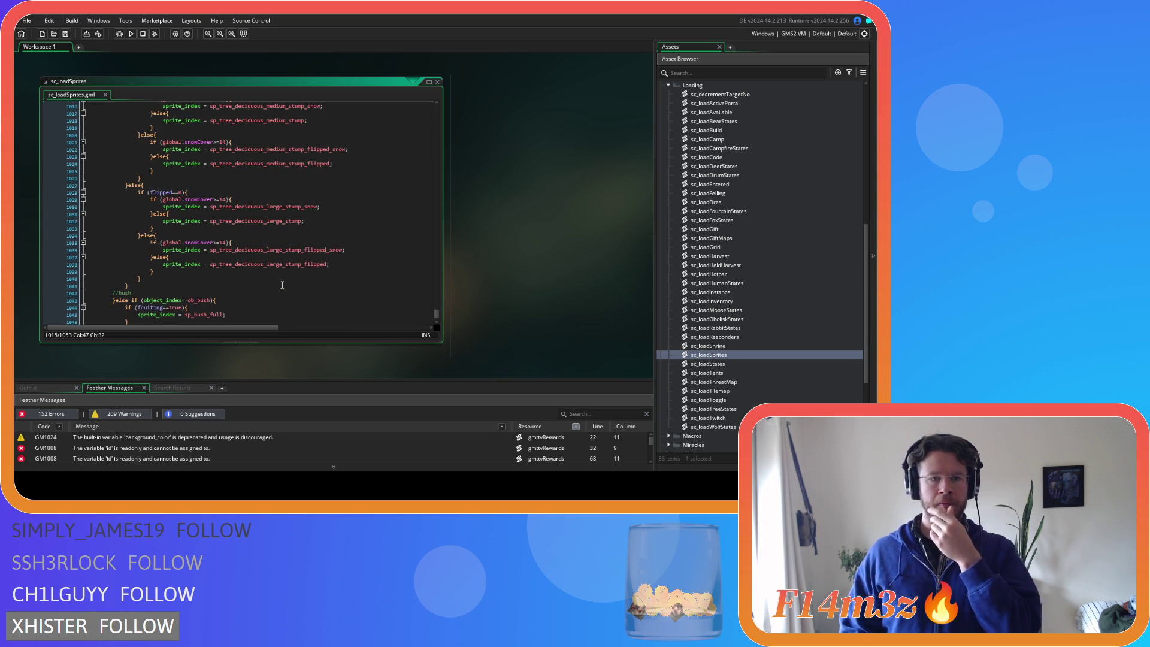
Close the sc_loadSprites code window and expand the Objects folder in the Asset Browser
right_click(520, 184)
mouse_move(547, 198)
left_click(578, 218)
scroll(769, 306, "up", 3)
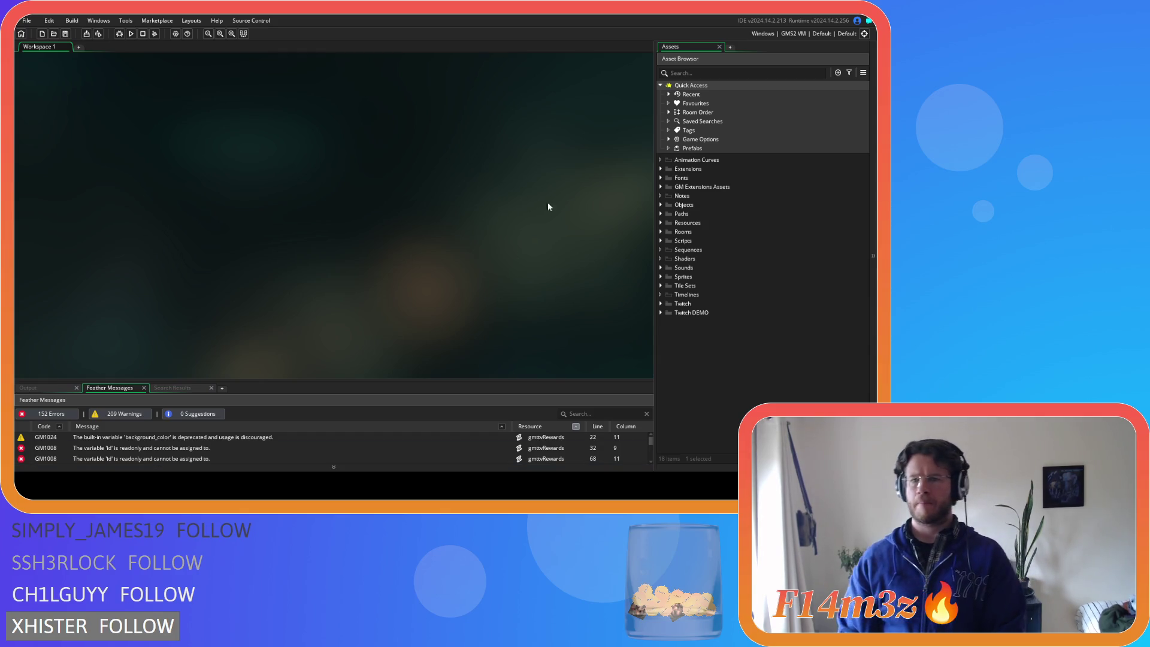
left_click(661, 205)
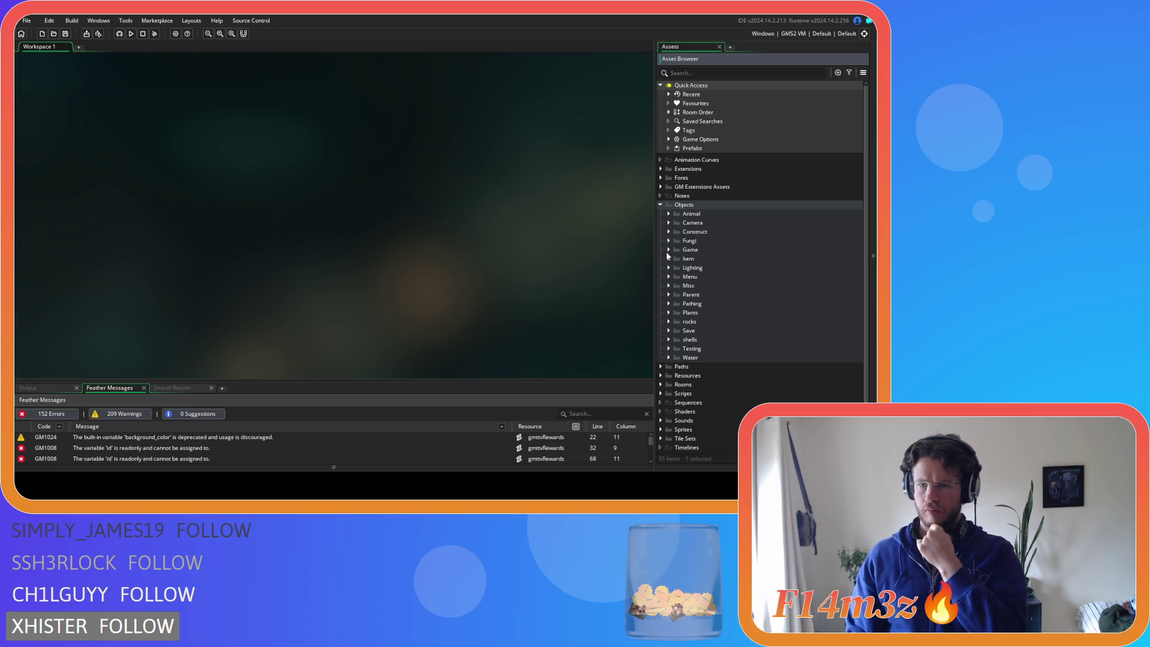
Expand Objects > Plants, open ob_tree, and bring up its Draw event code
left_click(669, 313)
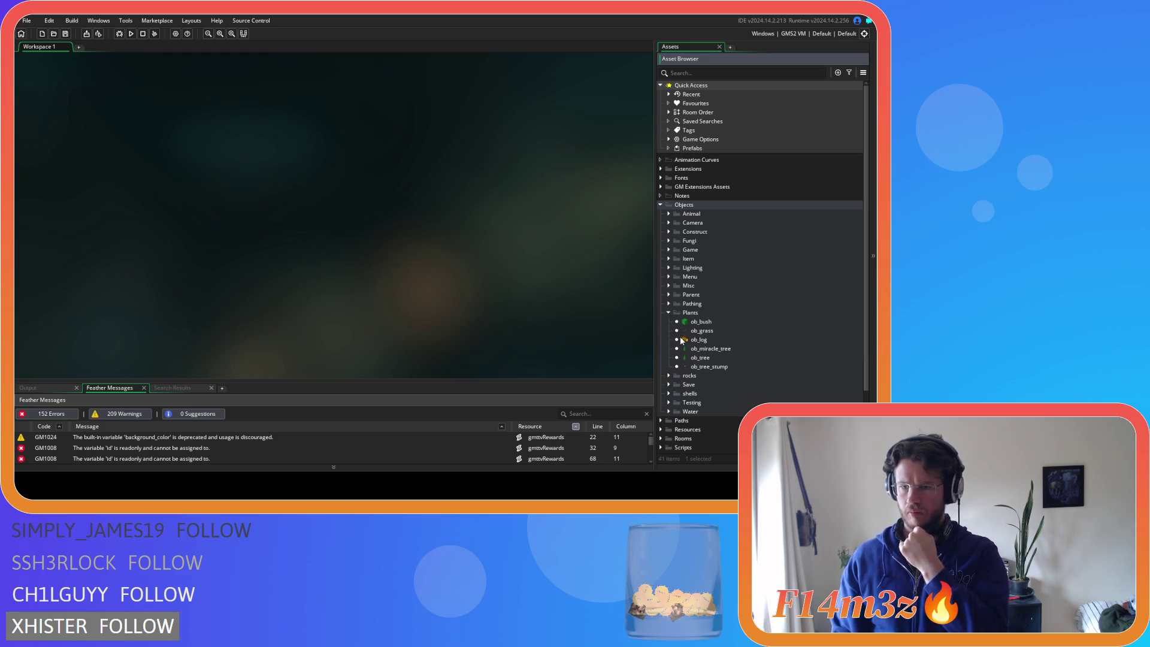
double_click(703, 358)
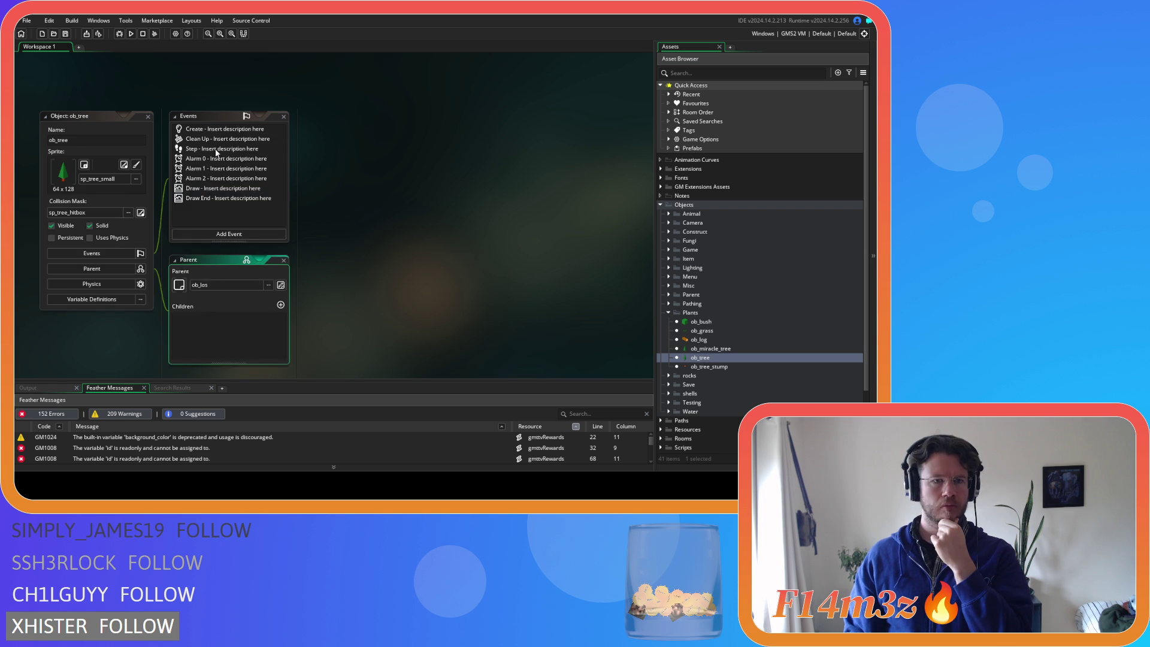
left_click(208, 189)
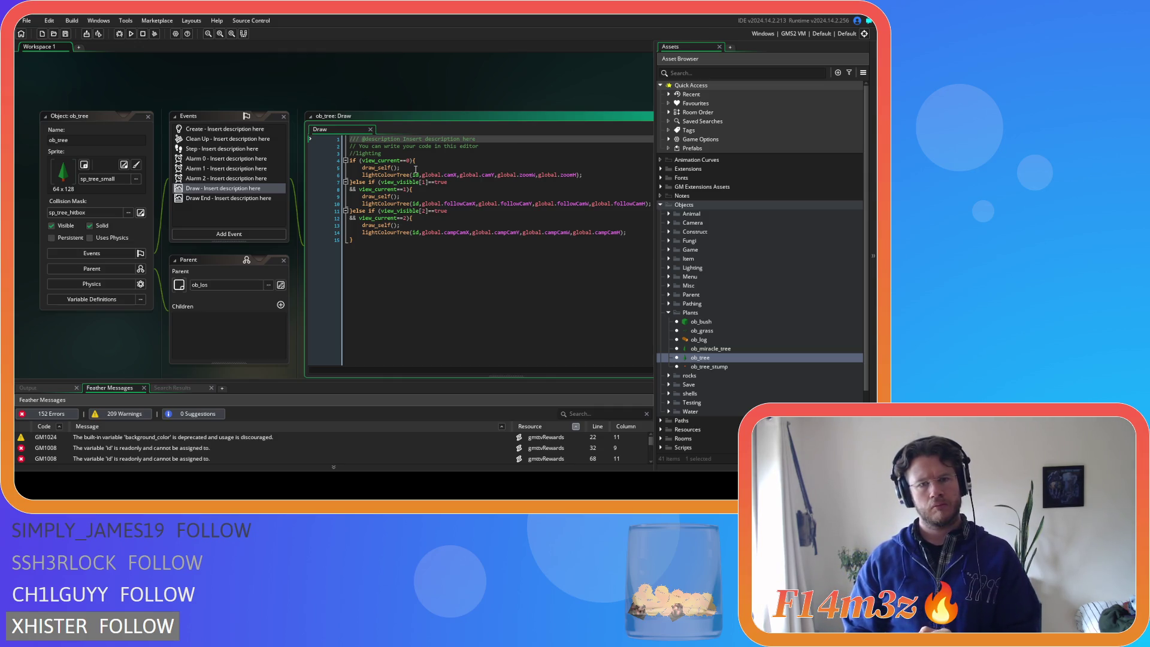
left_click(415, 169)
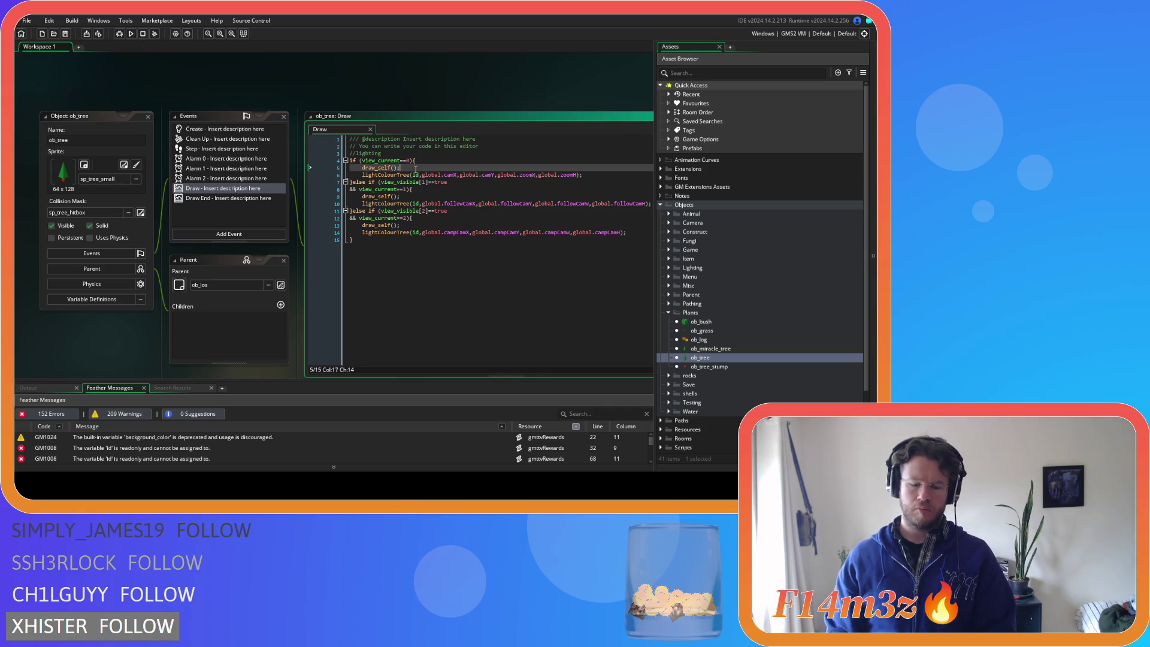
Comment out draw_self() and start a draw_sprite call on the line below
key("ctrl+k")
key("Return")
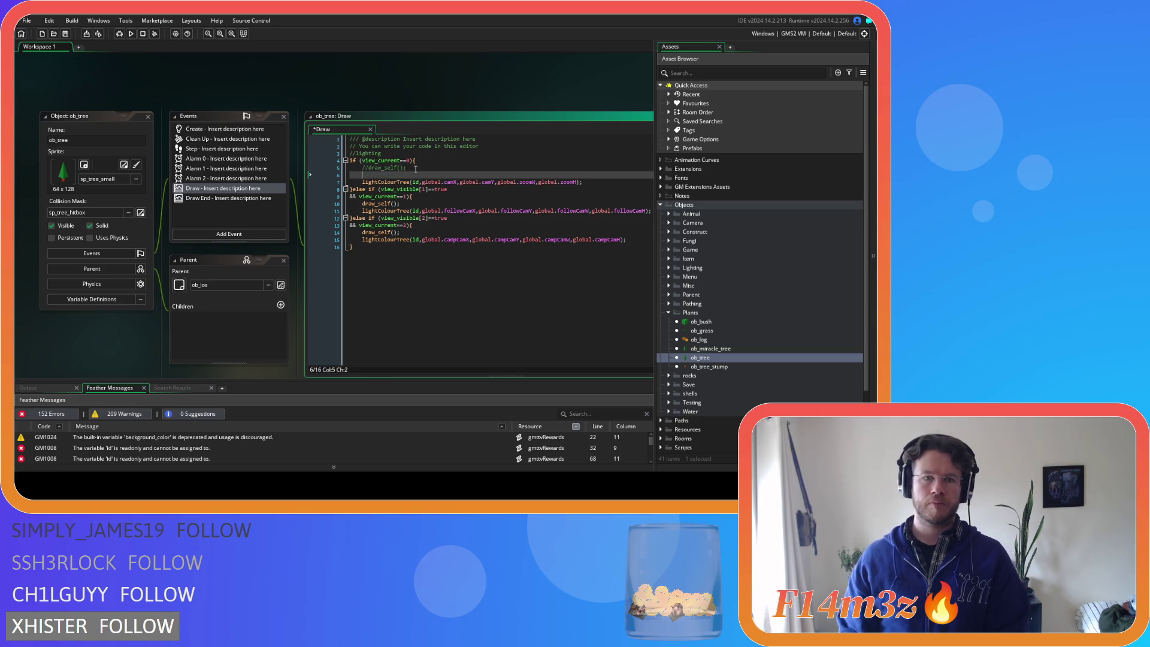
type("draw_")
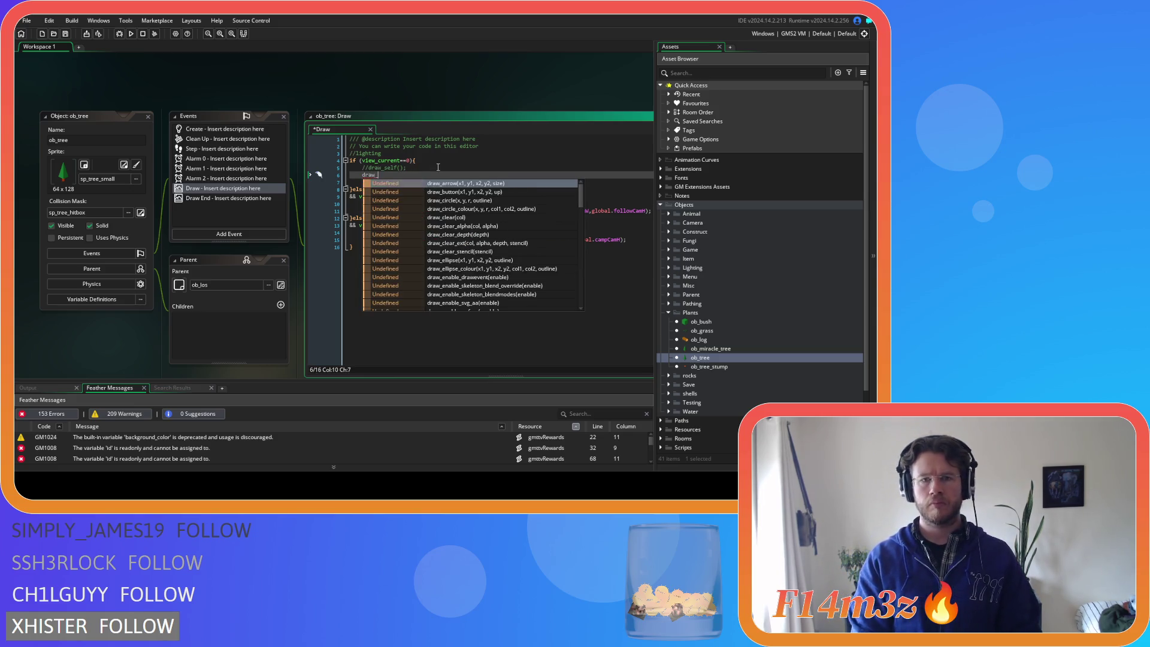
scroll(473, 191, "down", 3)
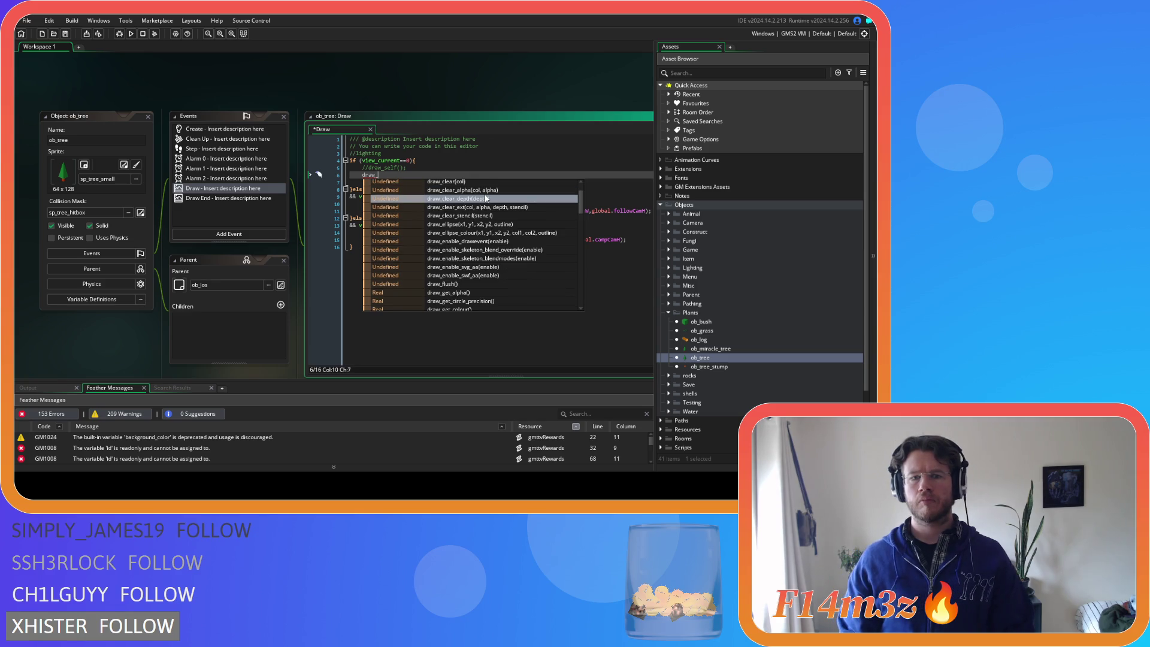
scroll(485, 197, "down", 2)
type("sprite")
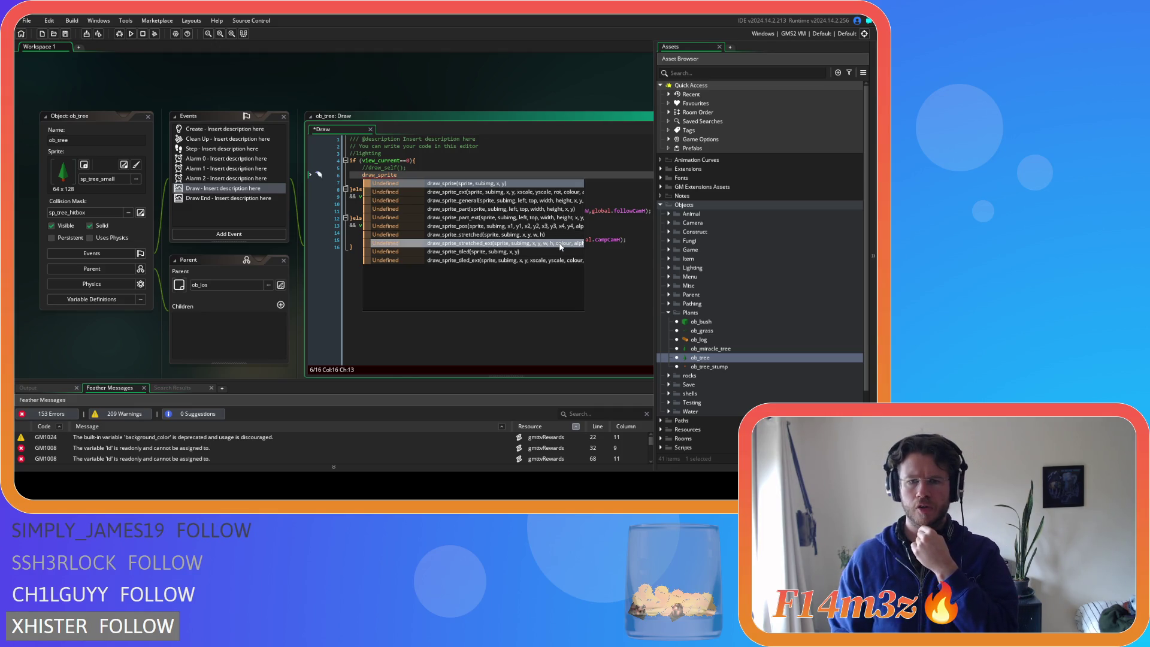
left_click(509, 173)
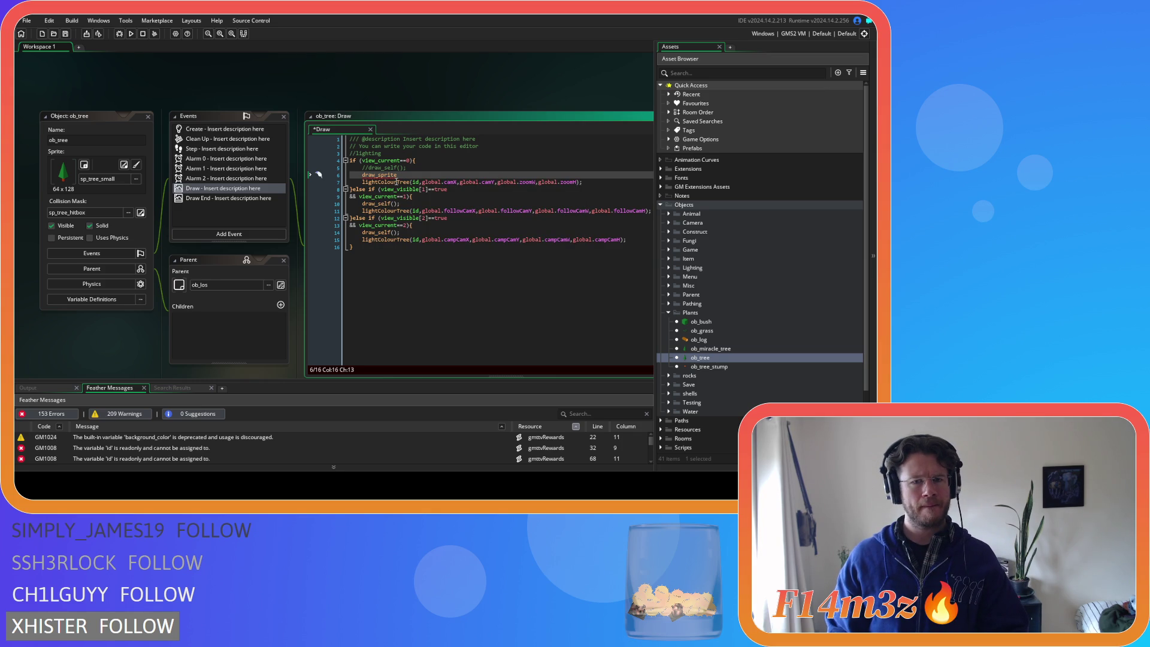
middle_click(395, 181)
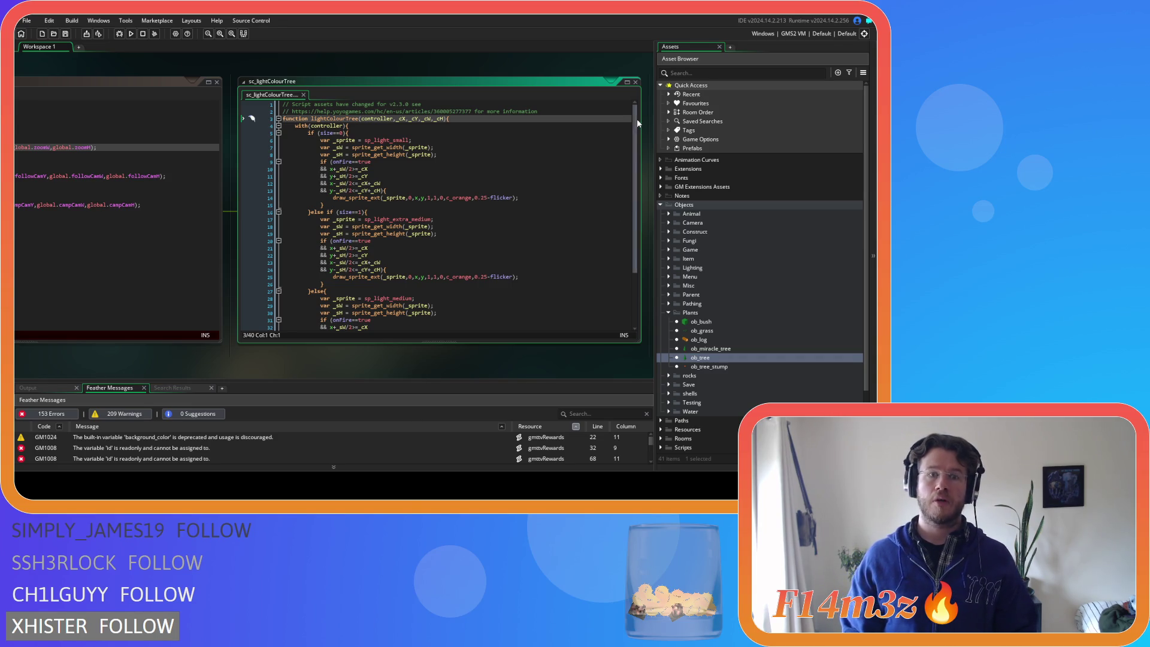
left_click(636, 82)
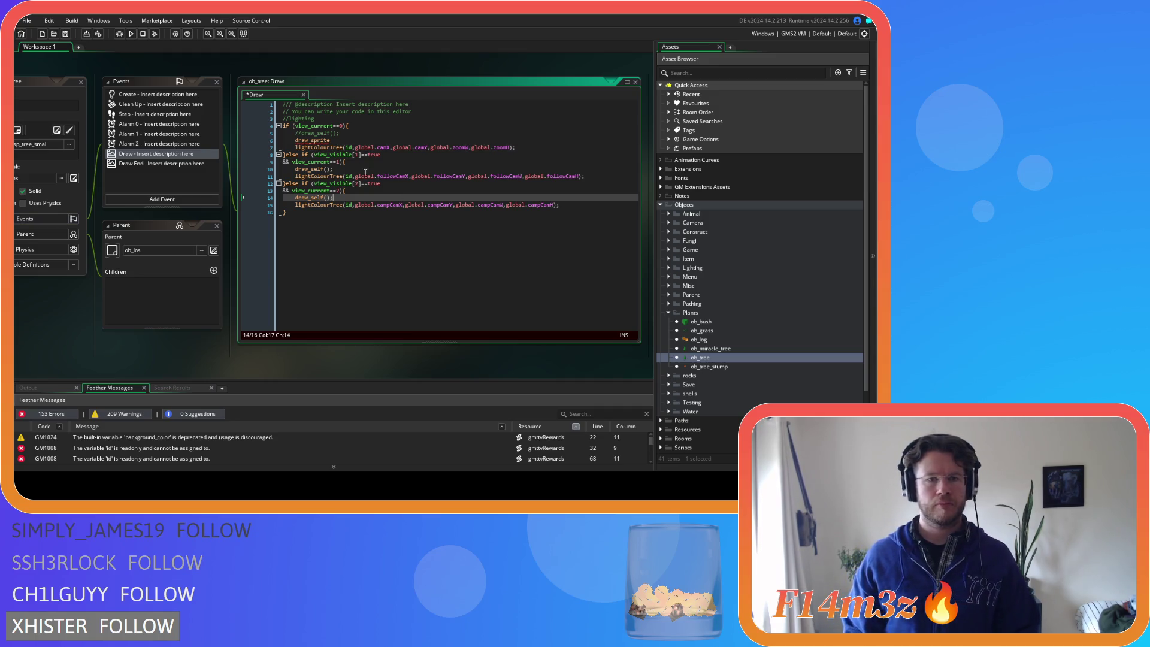
Extend the draw_sprite call on line 6 to draw_sprite_
key("End")
left_click(400, 142)
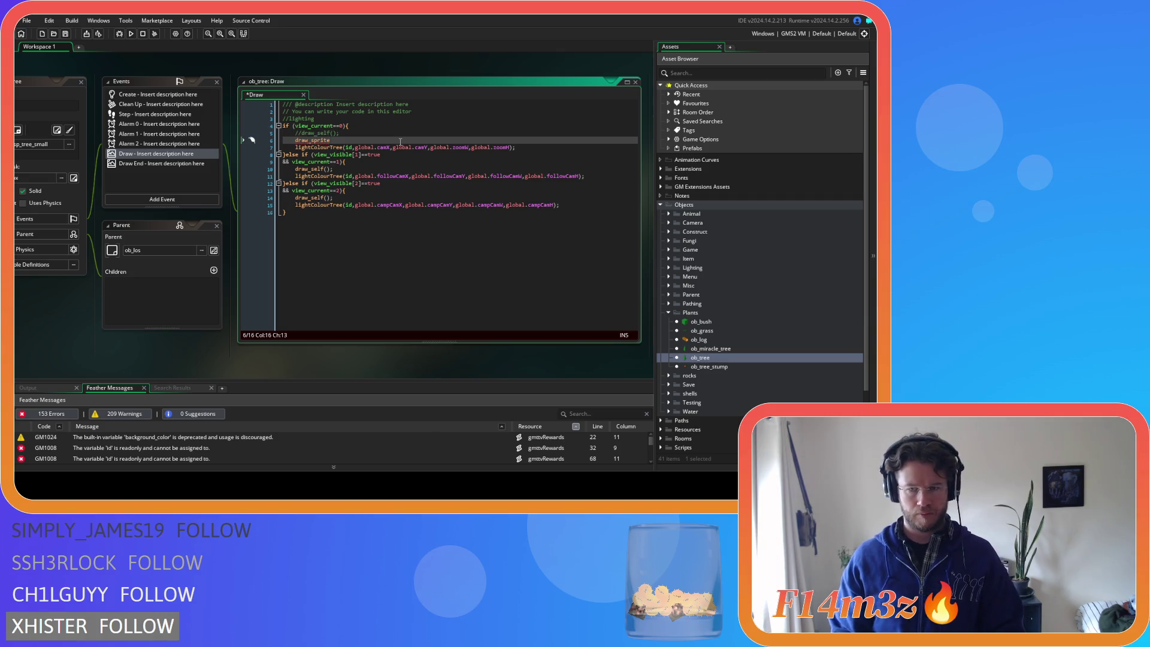
type("_")
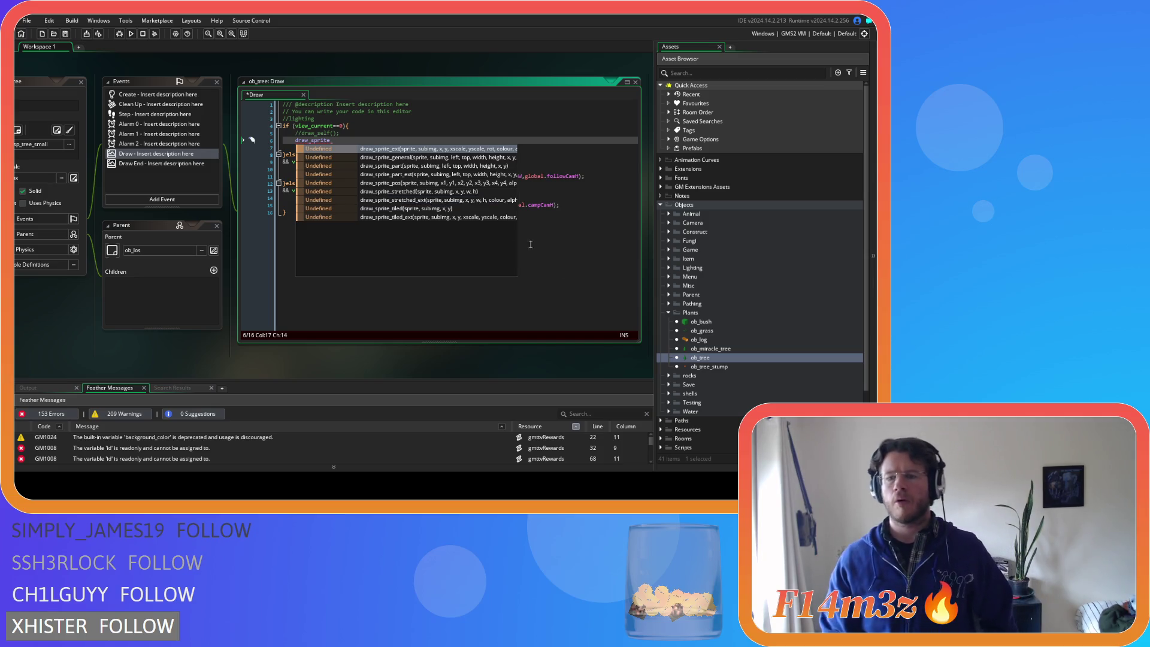
scroll(695, 359, "down", 3)
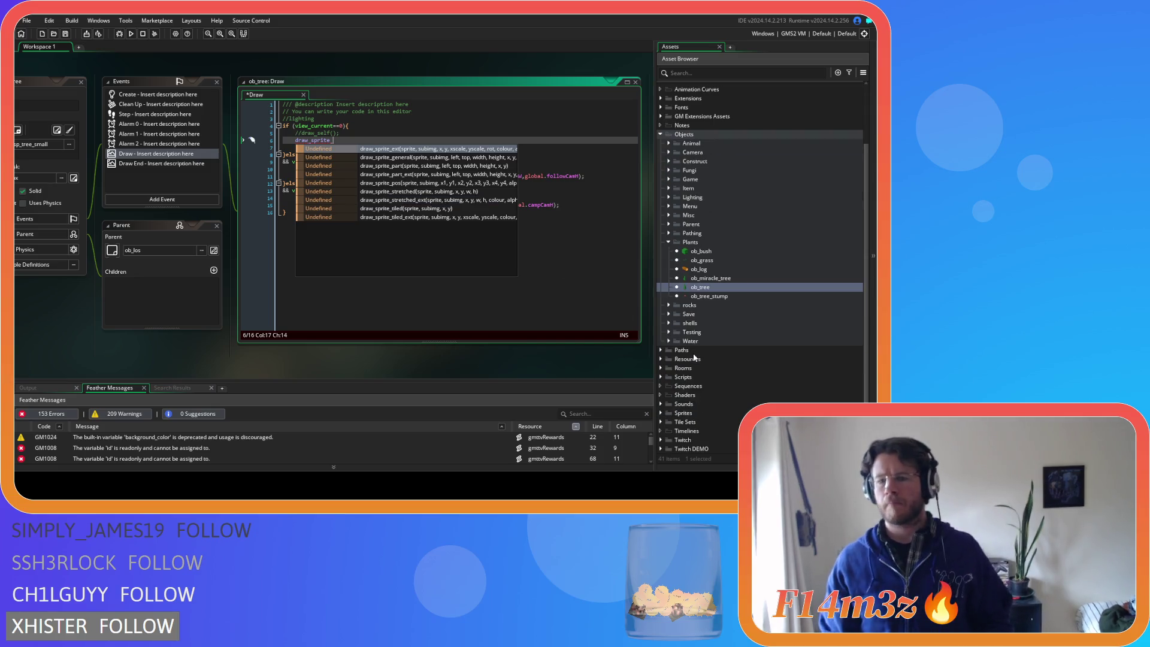
Open sc_shadowStatic from Scripts > Lighting > Shadows and scroll to its draw_sprite_pos call
double_click(669, 377)
scroll(674, 359, "down", 8)
left_click(670, 319)
scroll(671, 317, "down", 2)
left_click(676, 311)
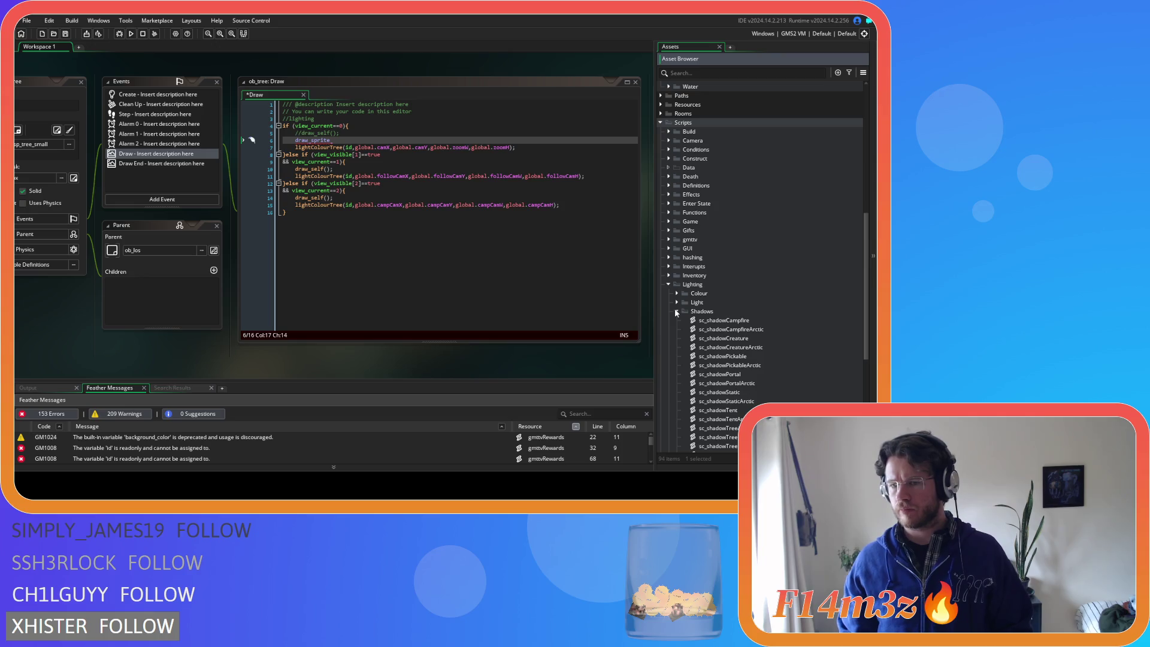
scroll(766, 369, "down", 3)
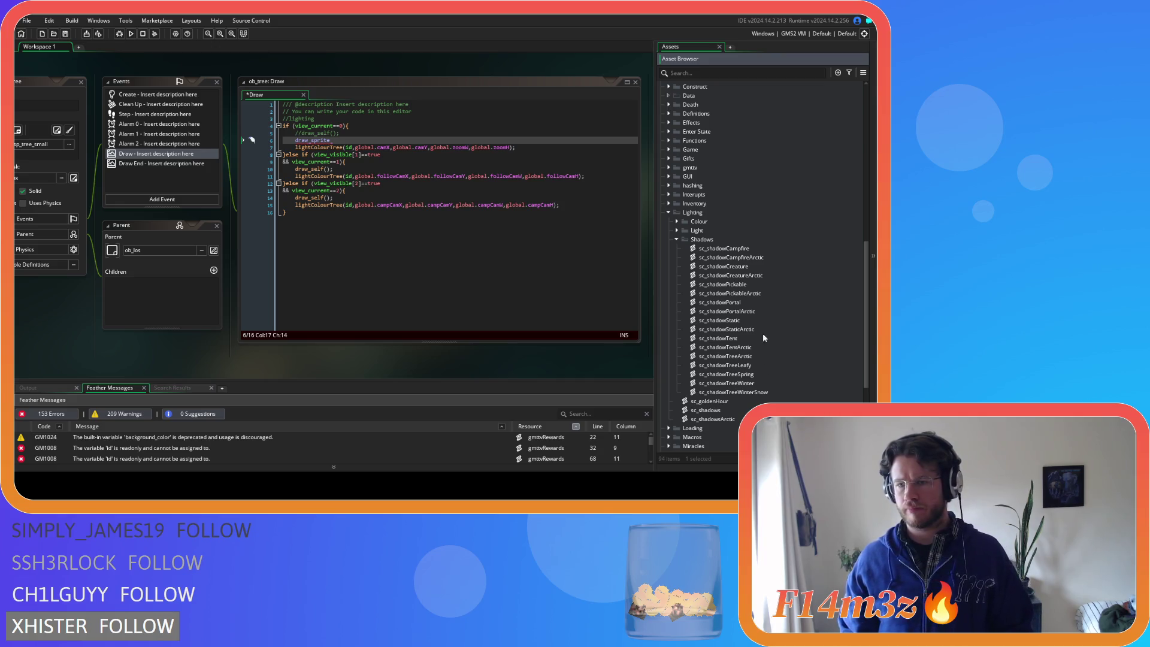
double_click(725, 321)
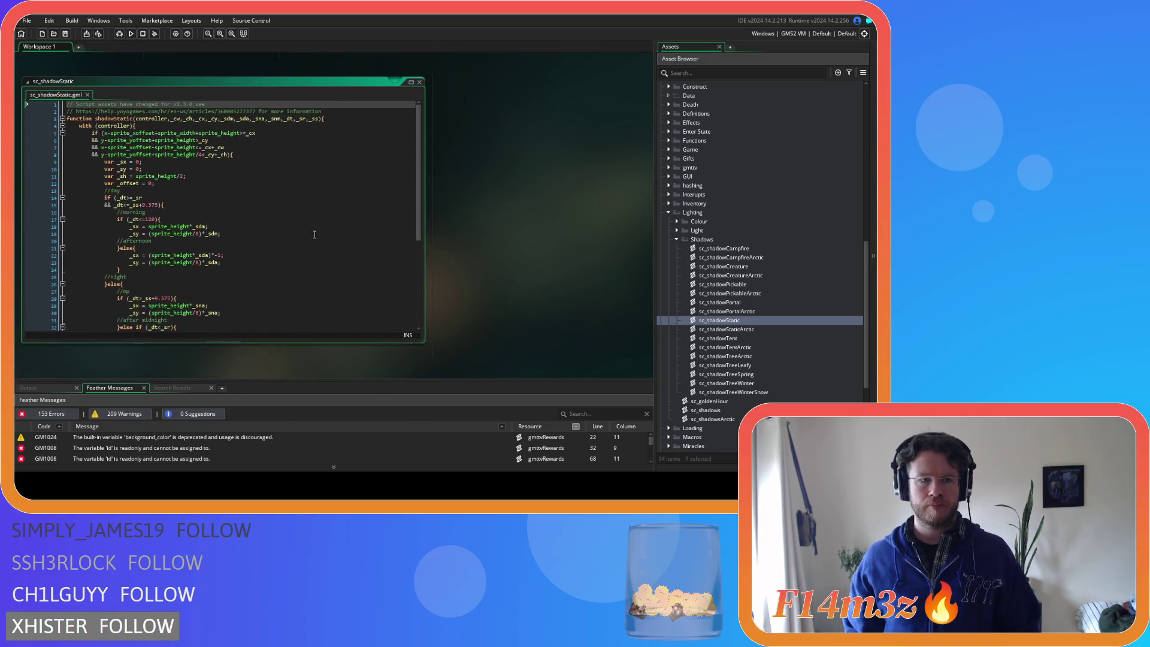
scroll(414, 200, "down", 7)
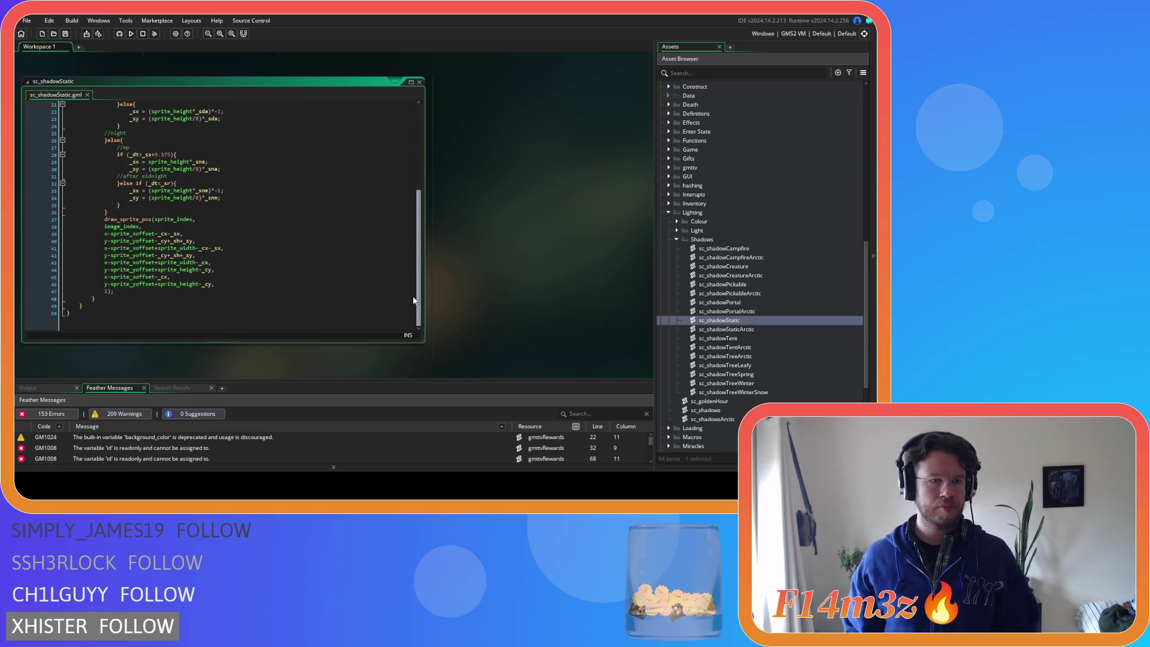
mouse_move(134, 218)
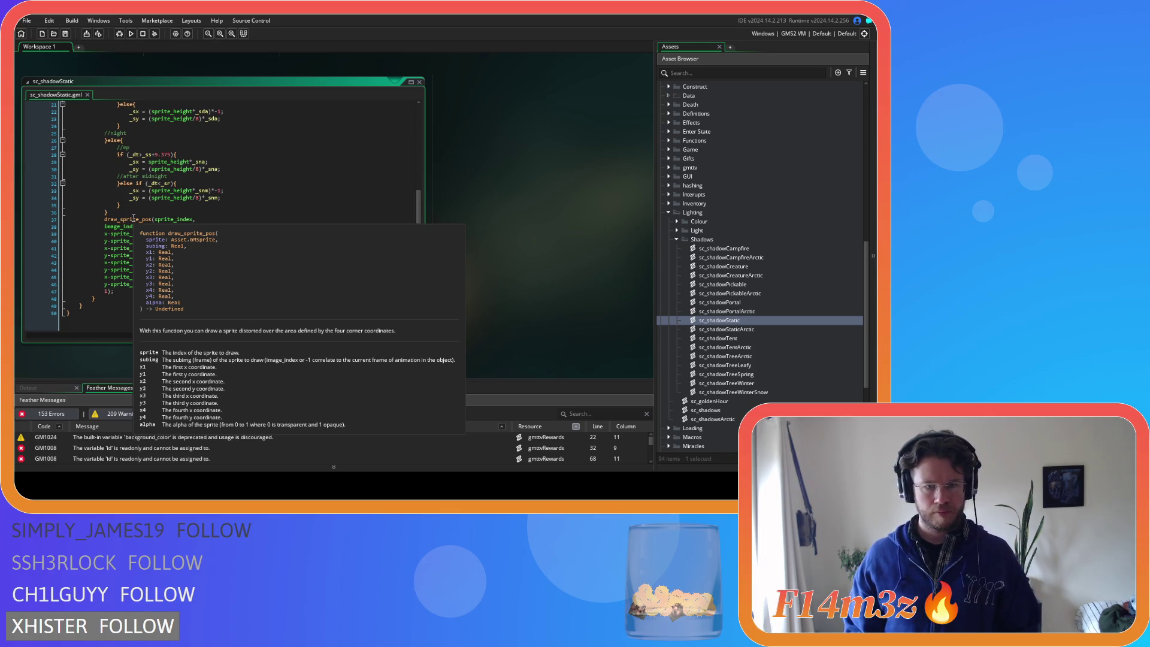
Close sc_shadowStatic and write draw_sprite_pos(sprite_index,0, on line 6 of ob_tree's Draw event
left_click(419, 81)
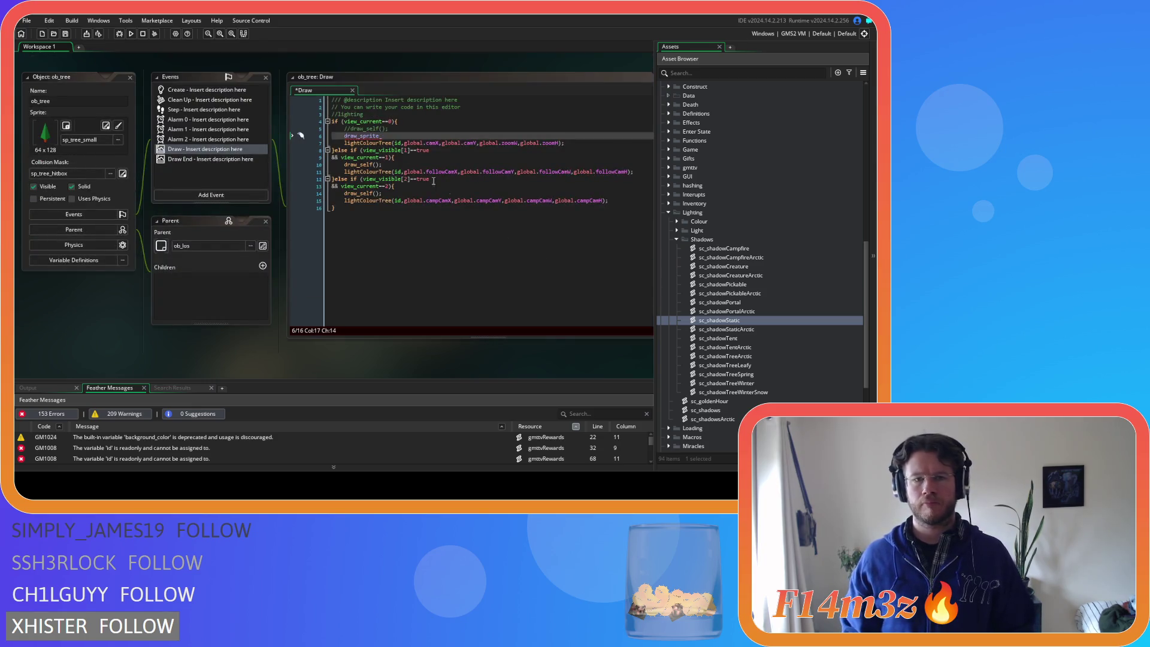
type("pos(")
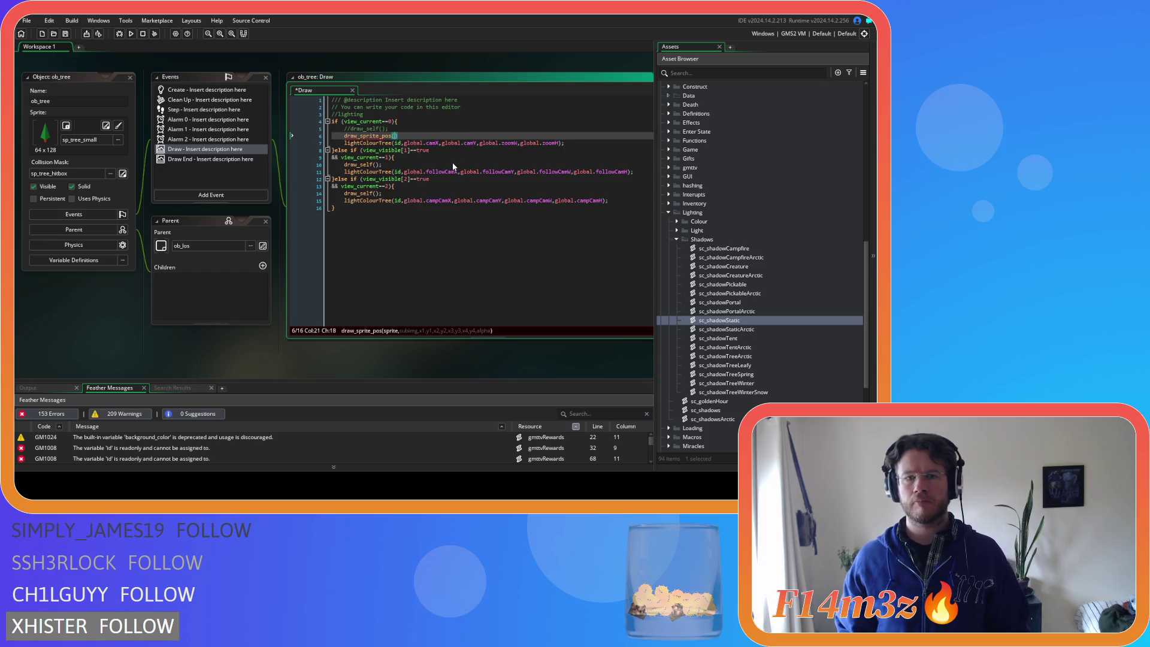
left_click(453, 166)
type("s(s")
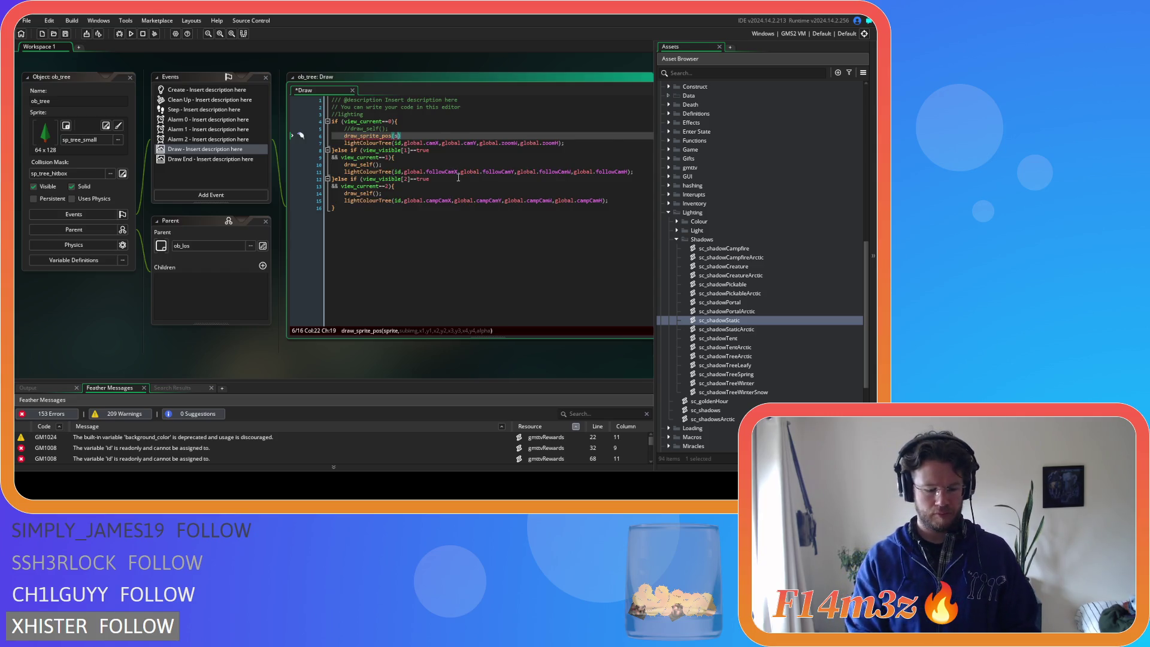
type("prite")
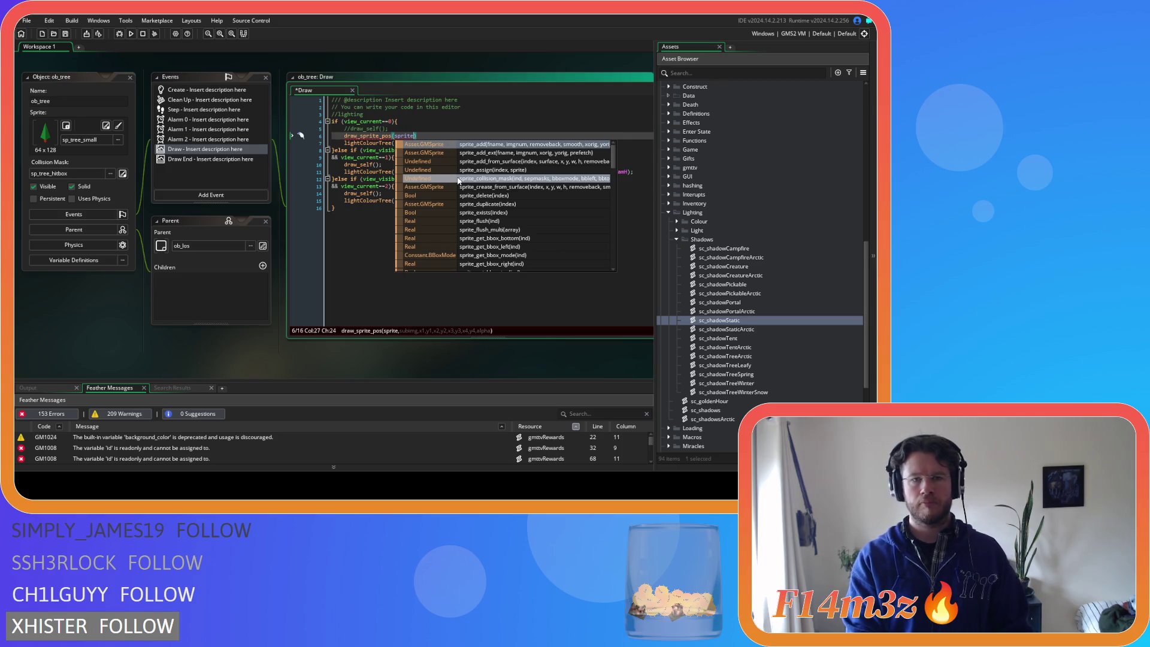
type("_index,")
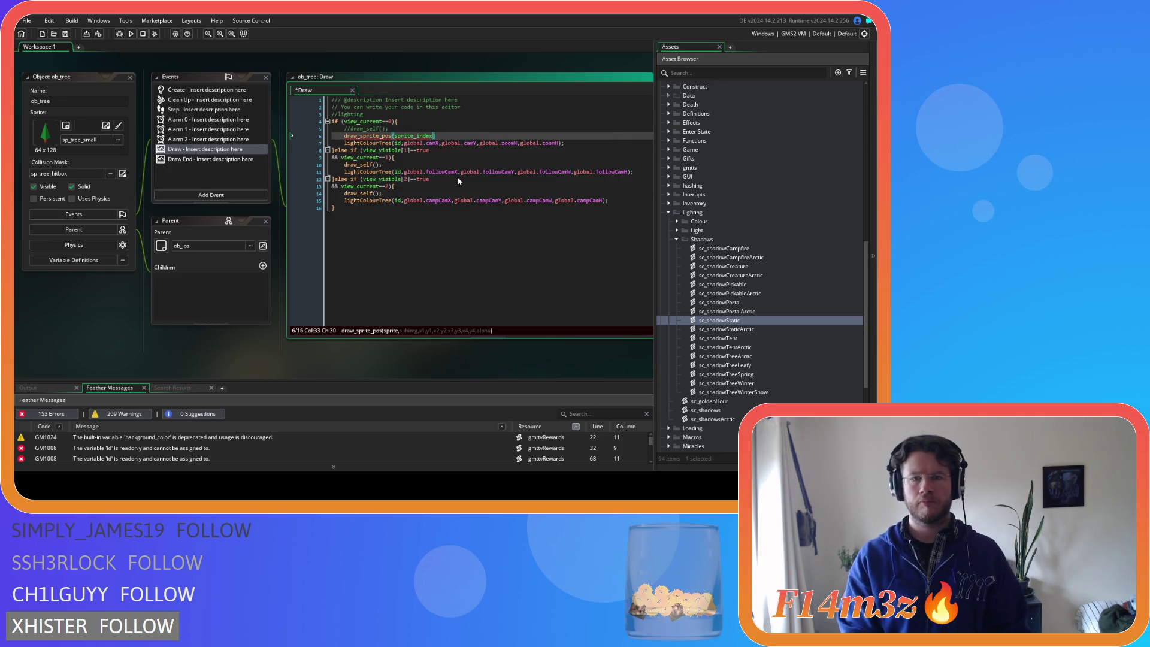
type("0,")
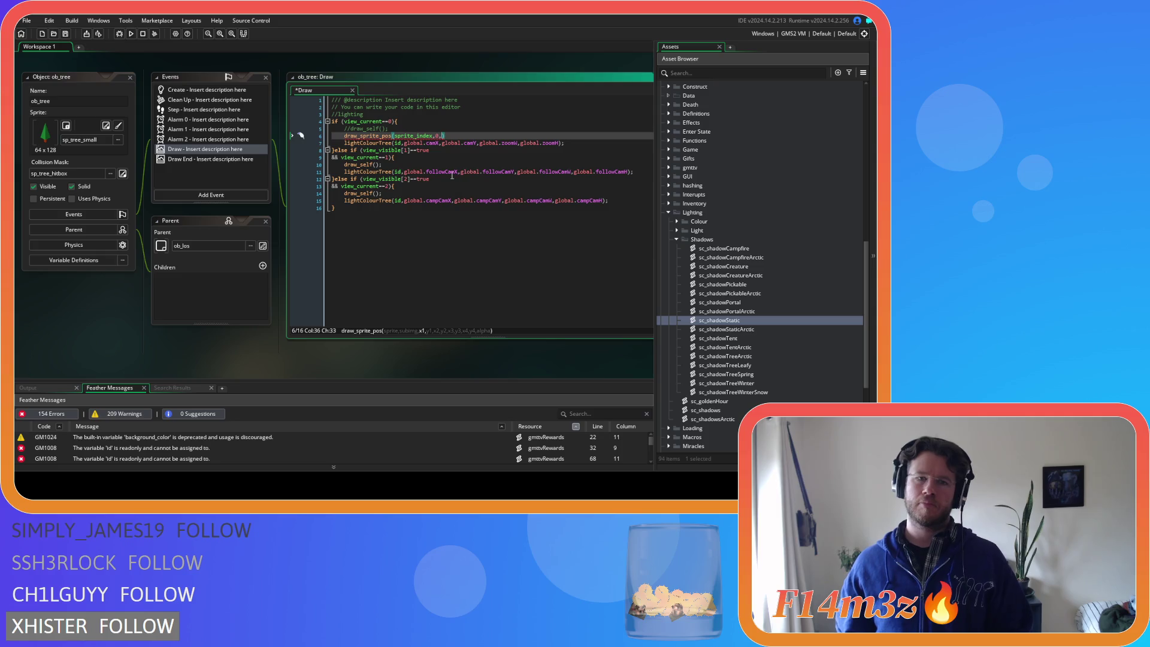
left_click(401, 114)
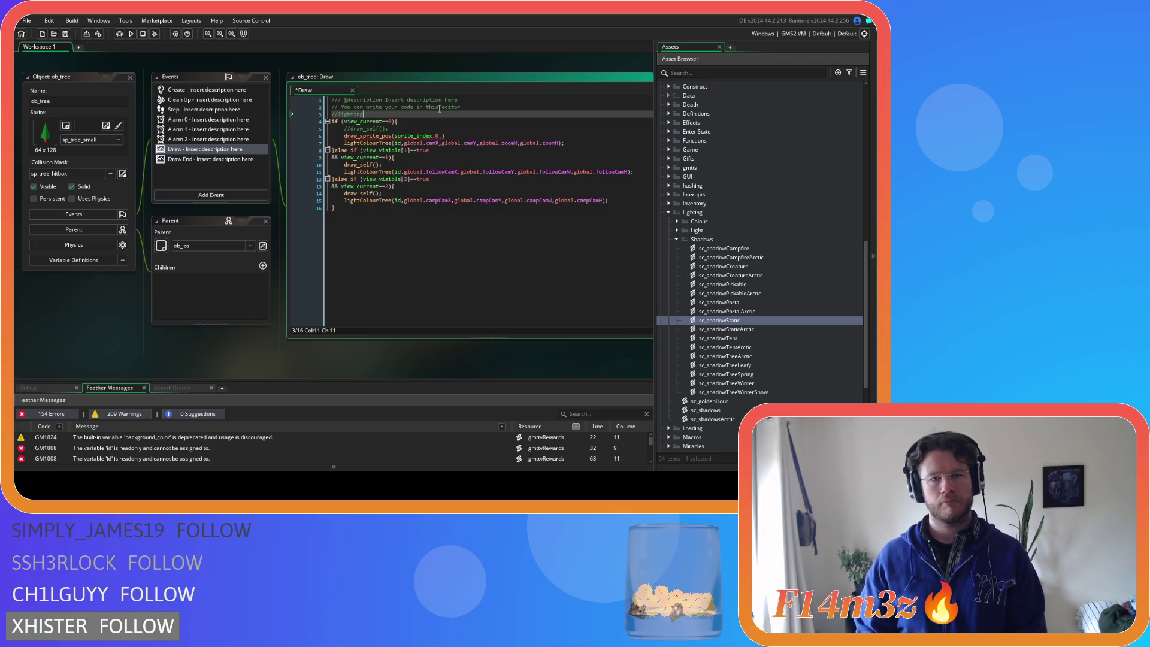
Replace the //lighting comment with var _x1 = x - sprite_xoffset;
key("Return")
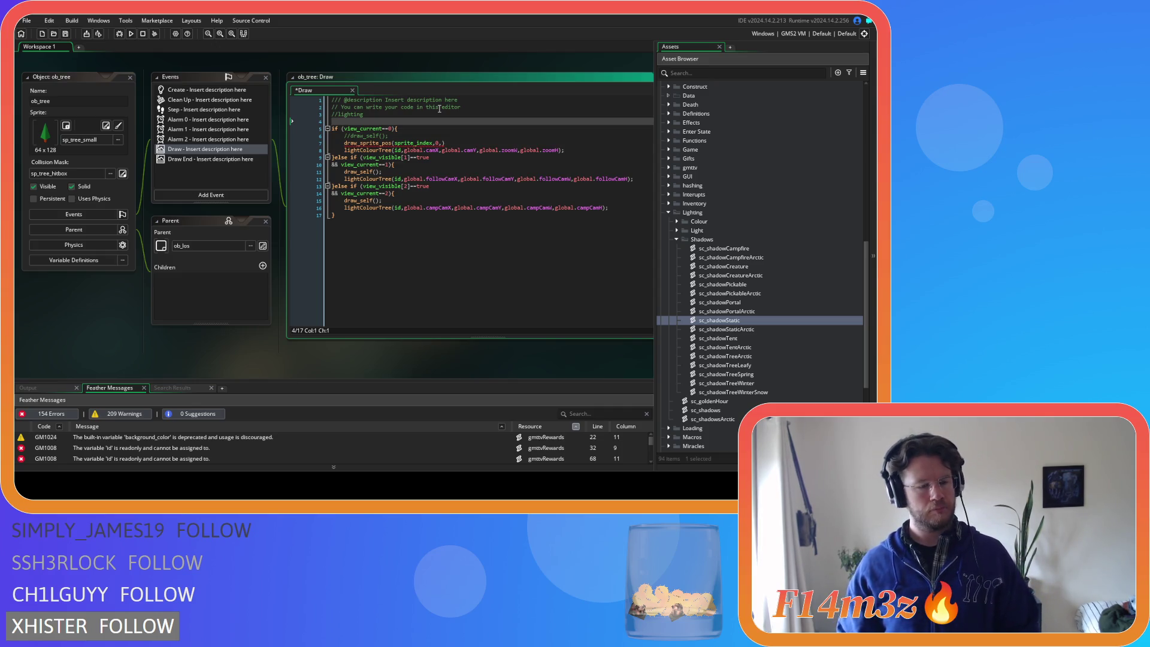
key("shift+Up")
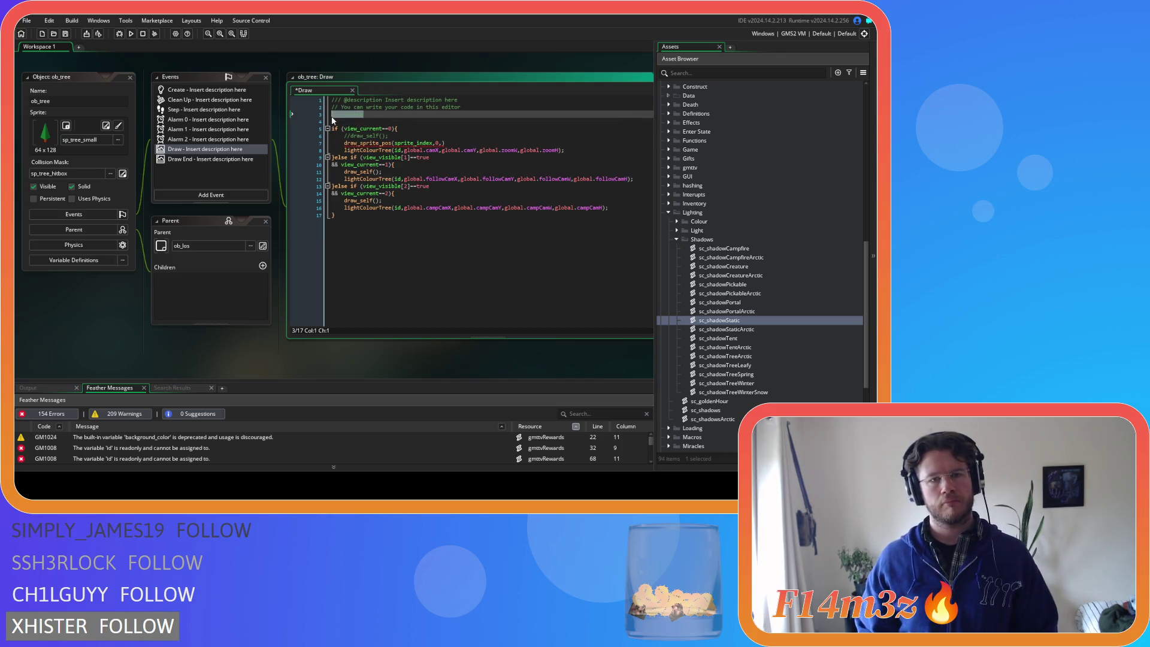
key("BackSpace")
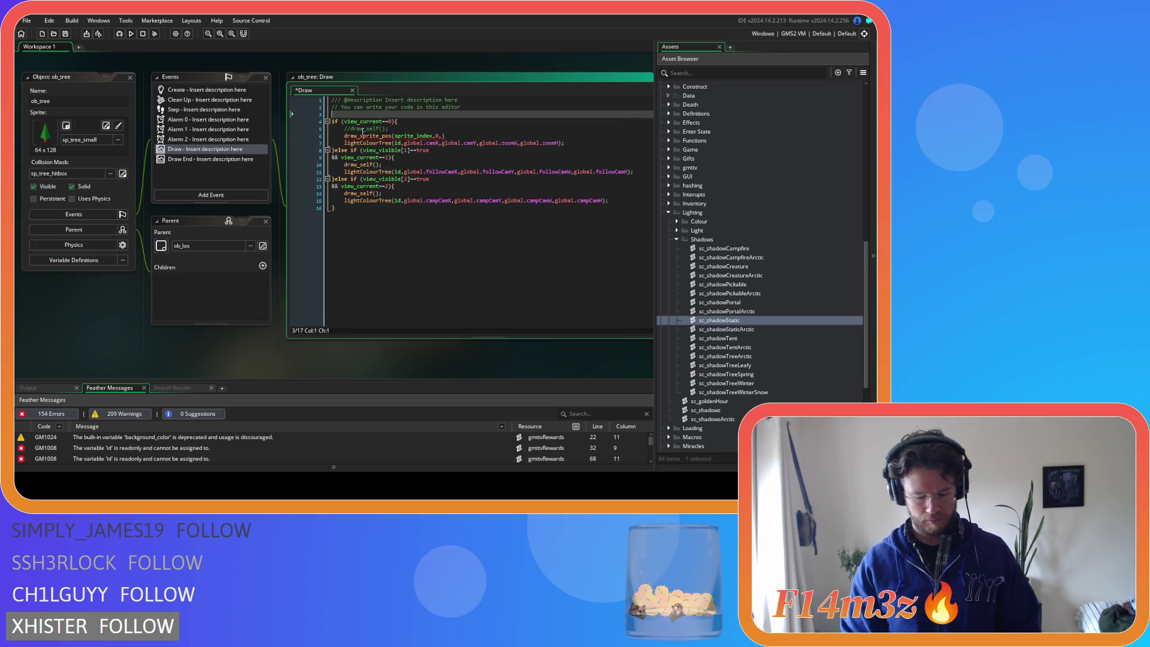
type("var _x1")
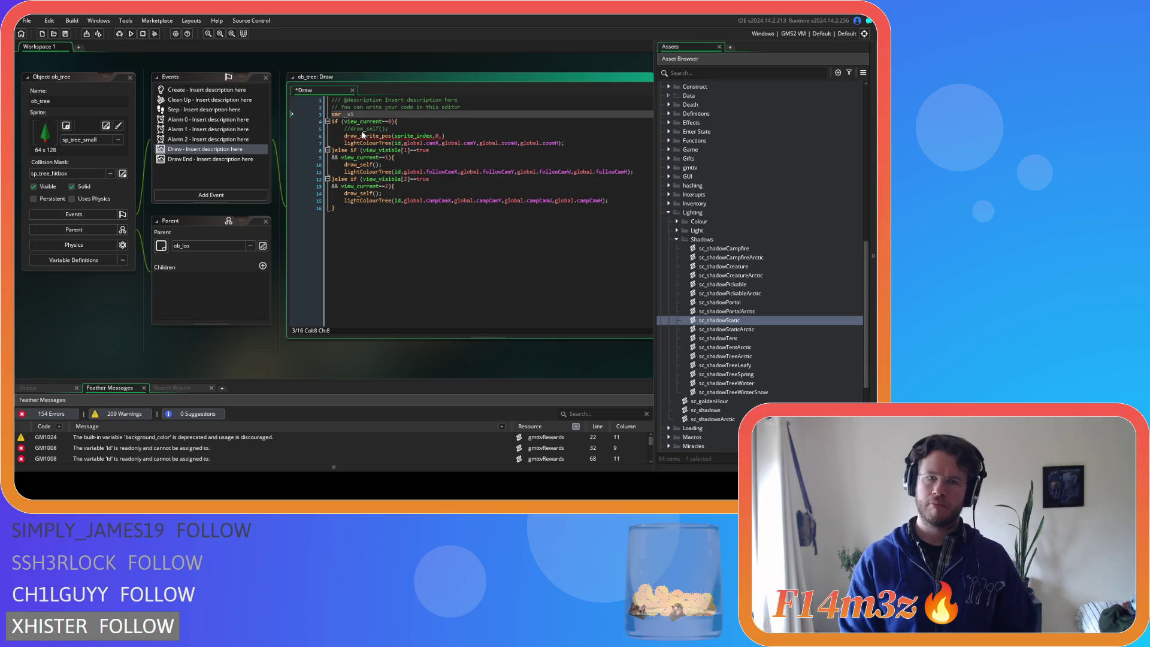
type(" = ")
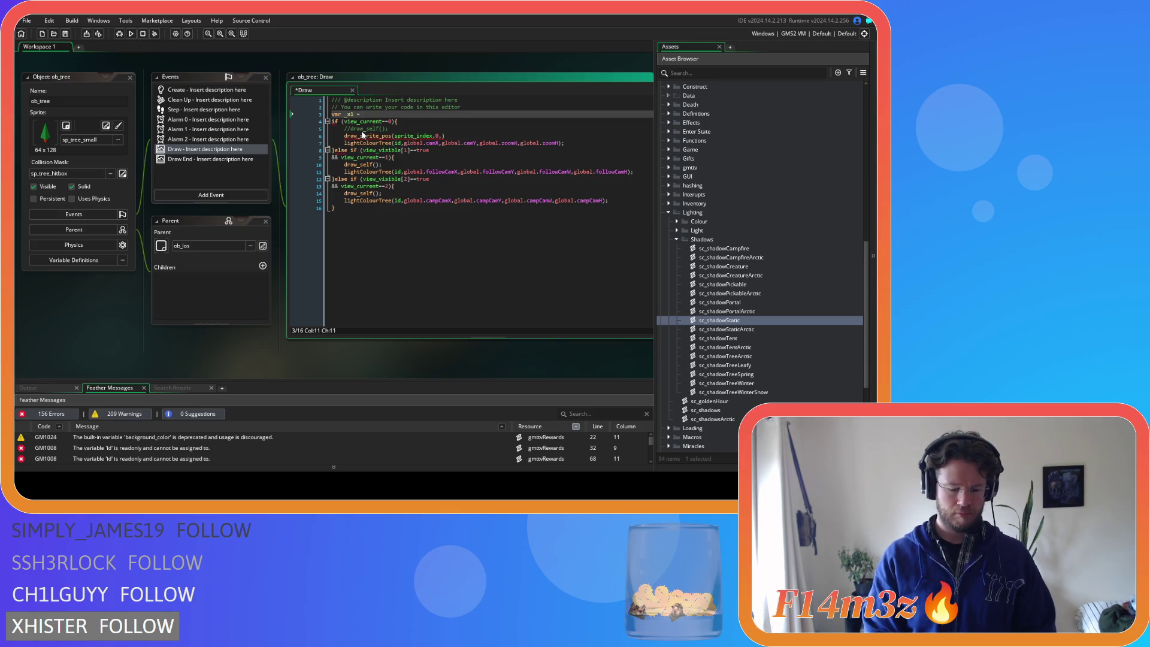
type("x")
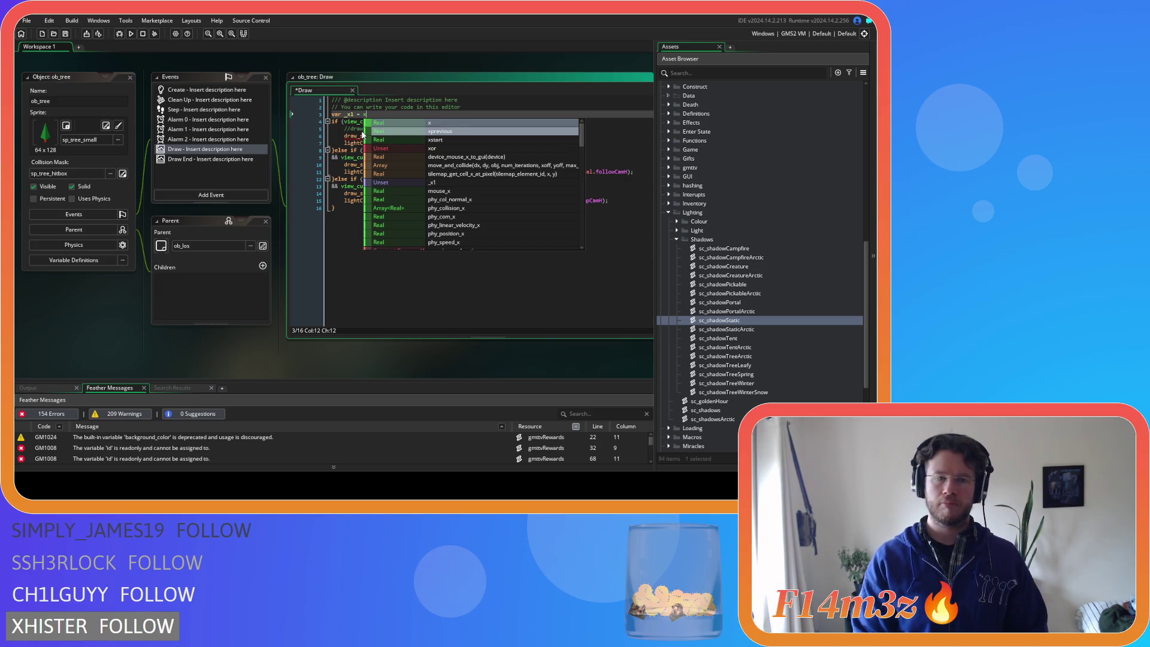
type(" - ")
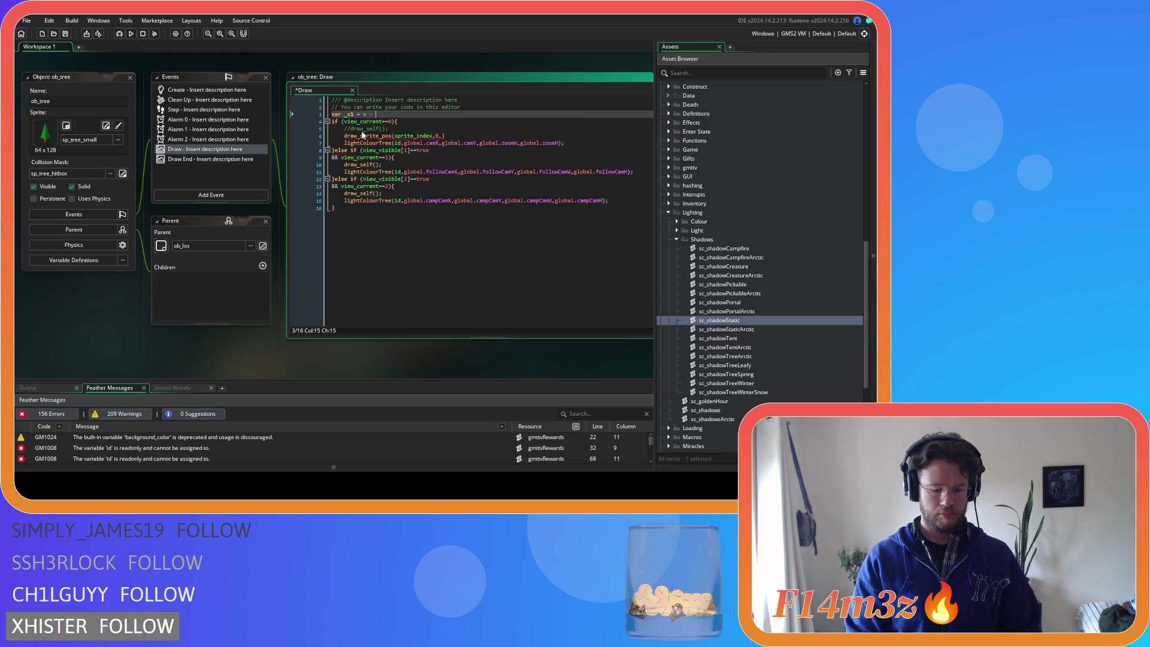
type("sprite_x")
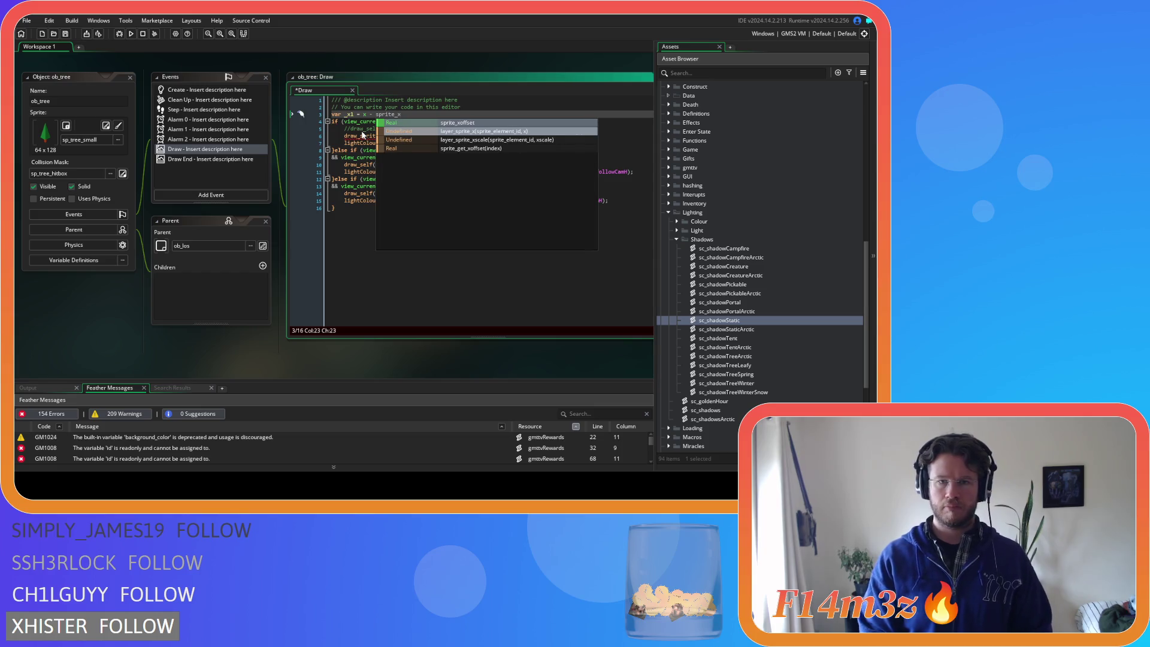
key("Return")
Duplicate that line as _y1 using sprite_yoffset
key("ctrl+d")
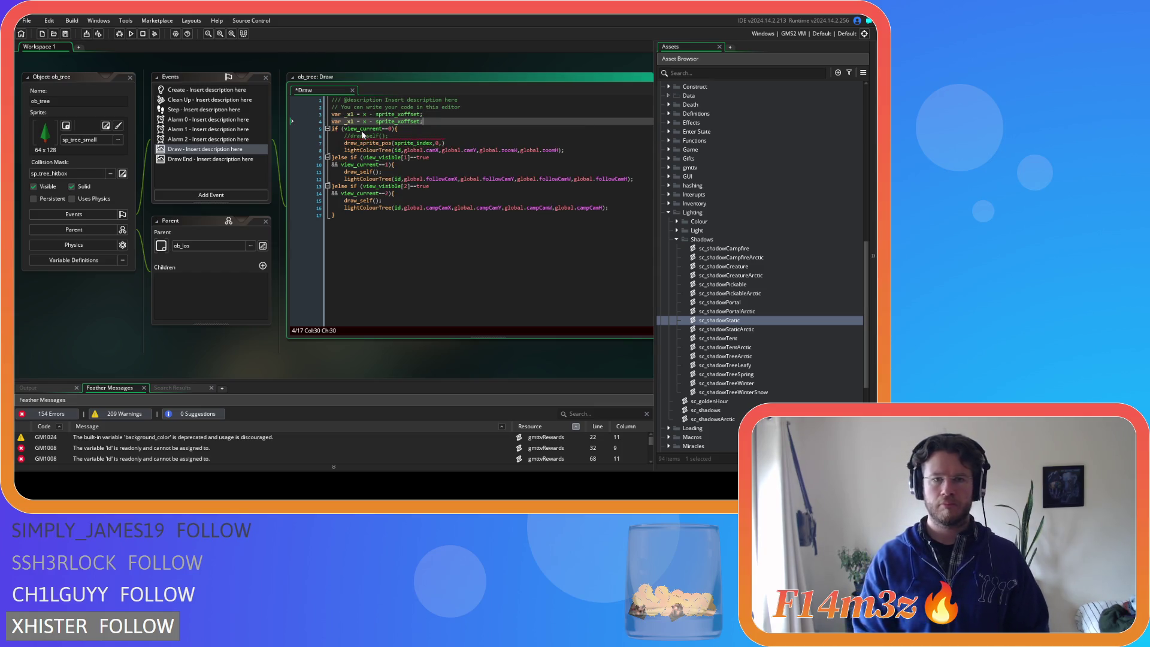
left_click(354, 122)
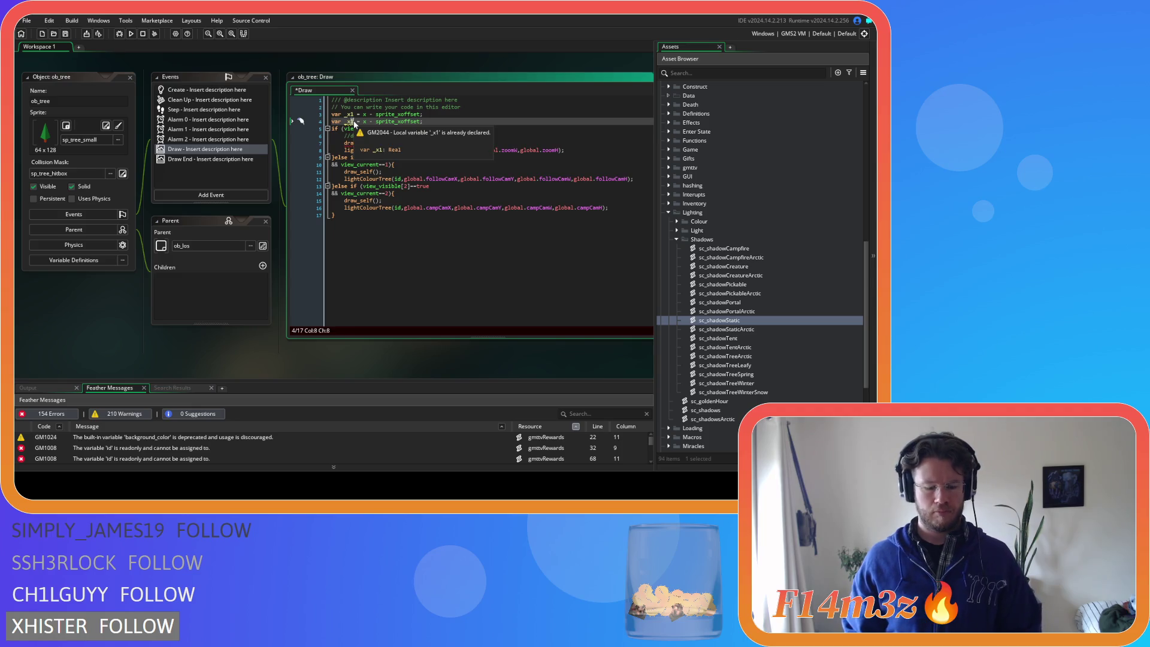
key("BackSpace")
type("y")
key("BackSpace")
key("BackSpace")
type("y1")
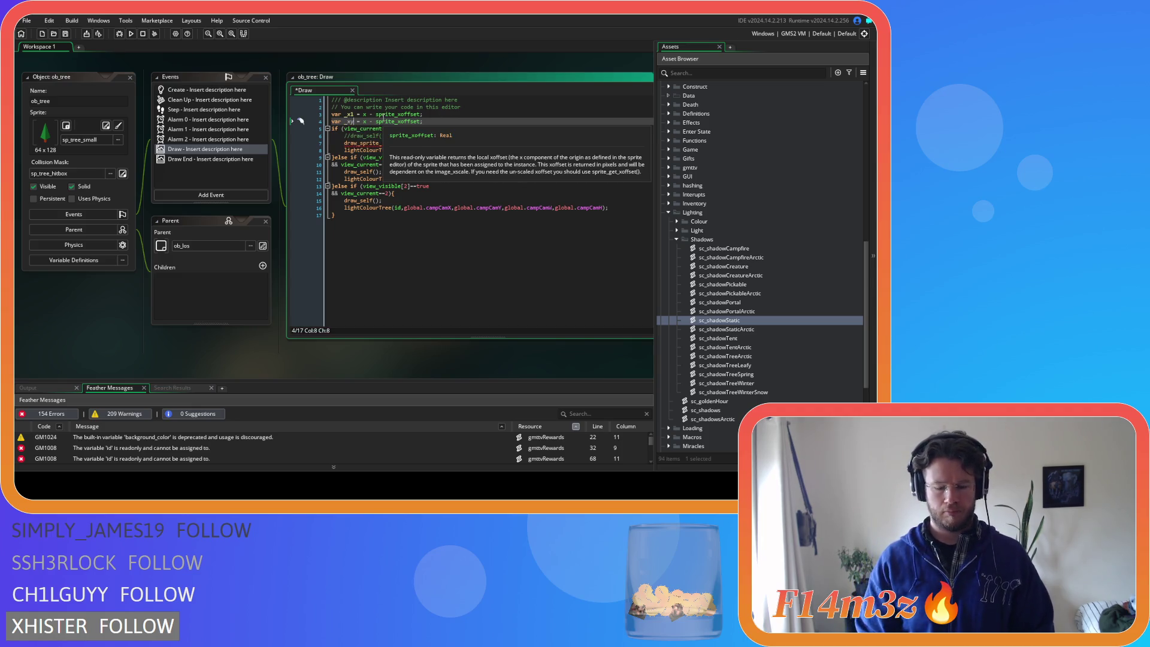
left_click(399, 122)
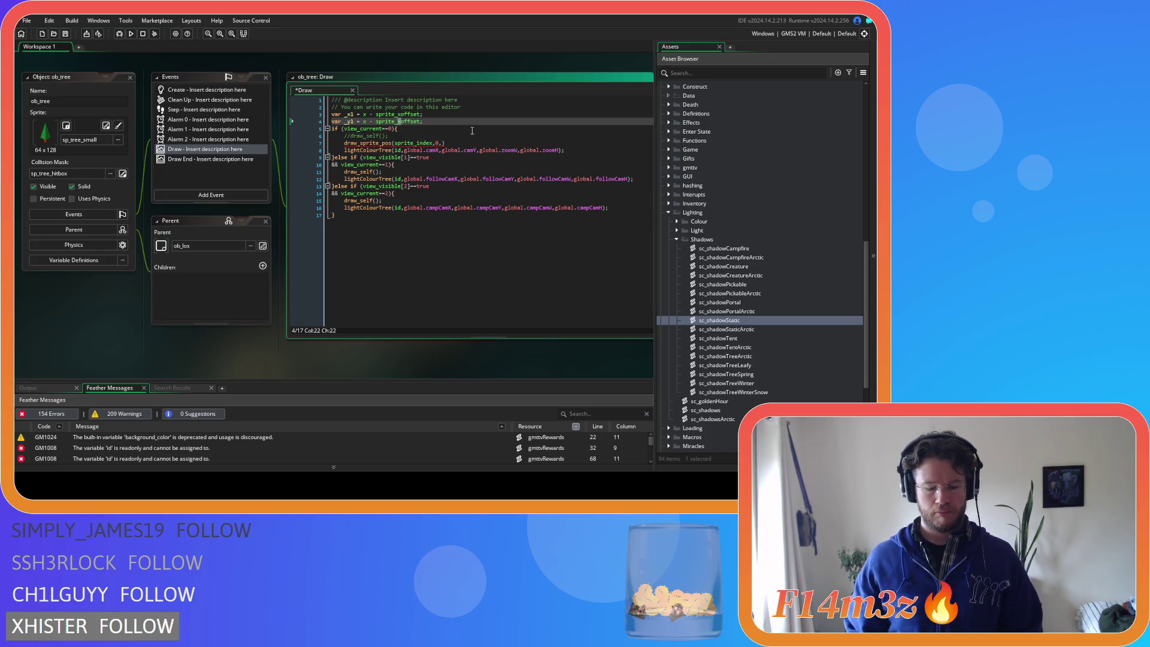
key("Delete")
type("y")
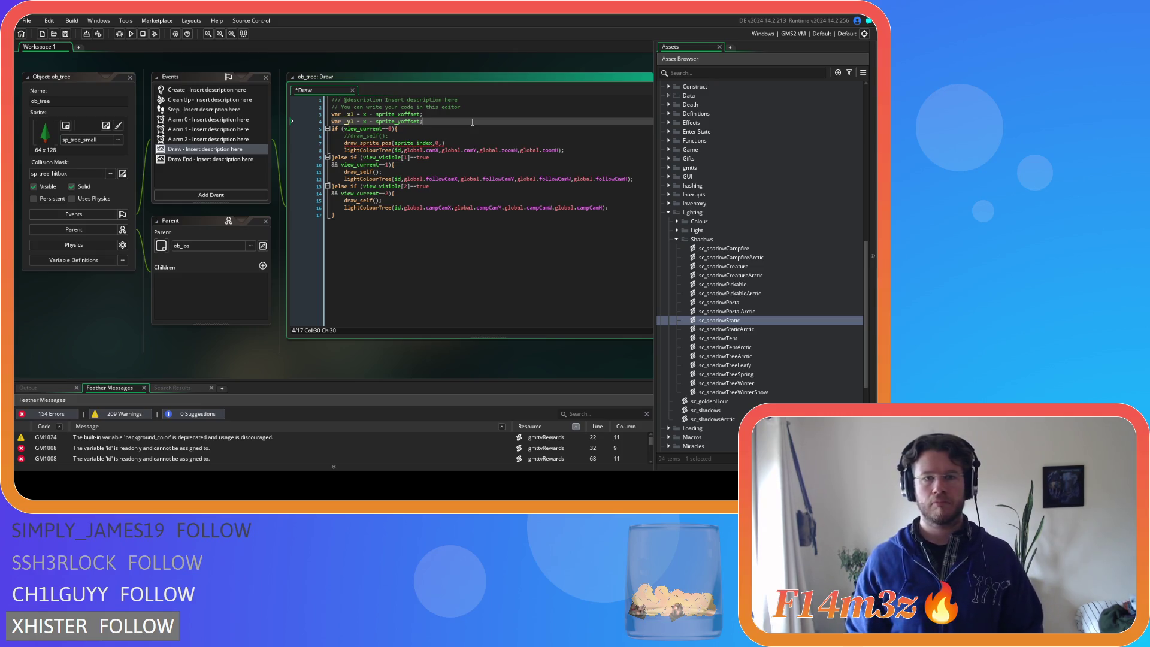
left_click_drag(472, 121, 331, 114)
Duplicate the two lines as _x2 and _y2, adding + sprite_width and + sprite_height
key("ctrl+d")
left_click(353, 129)
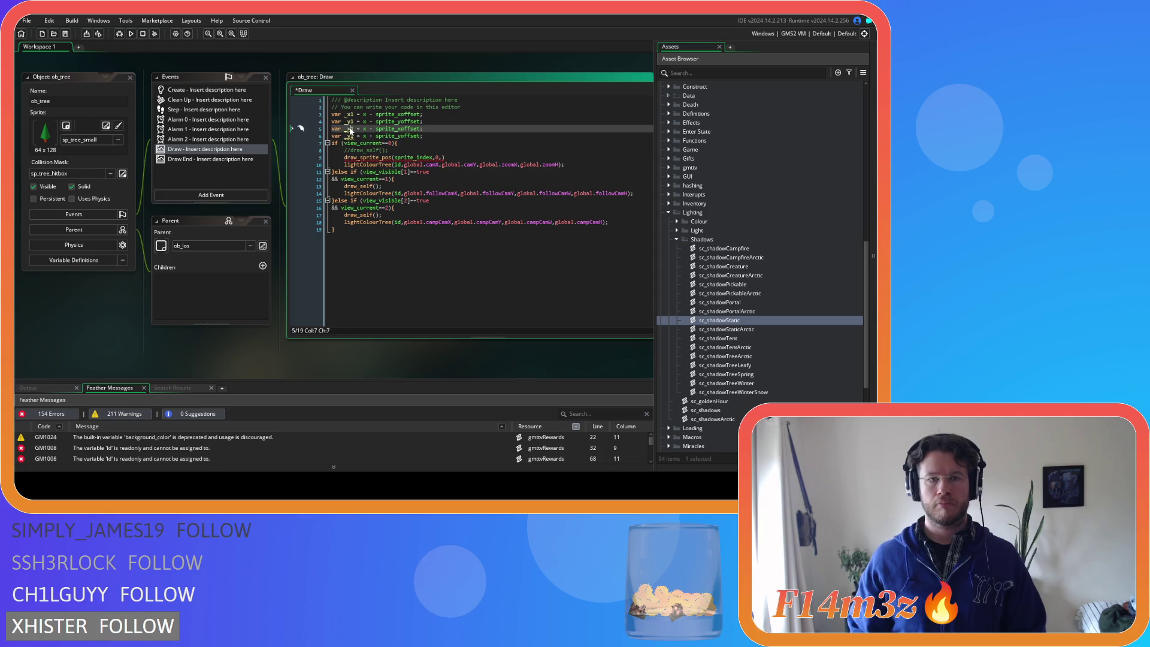
key("BackSpace")
type("2")
key("Down")
key("BackSpace")
type("2")
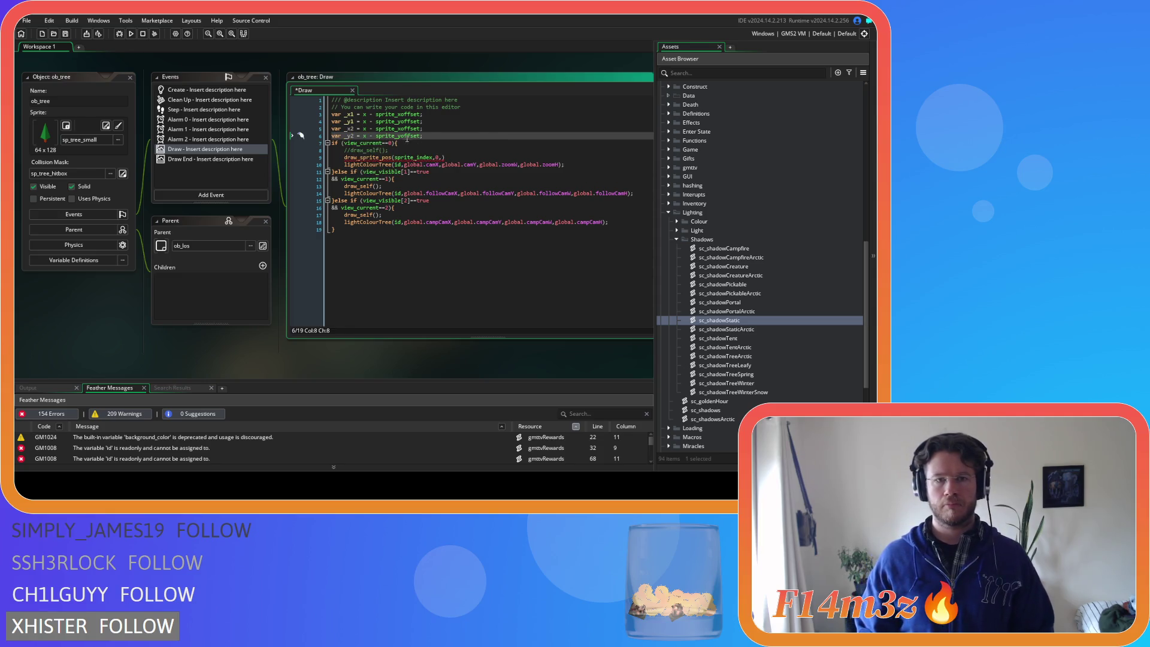
left_click(421, 128)
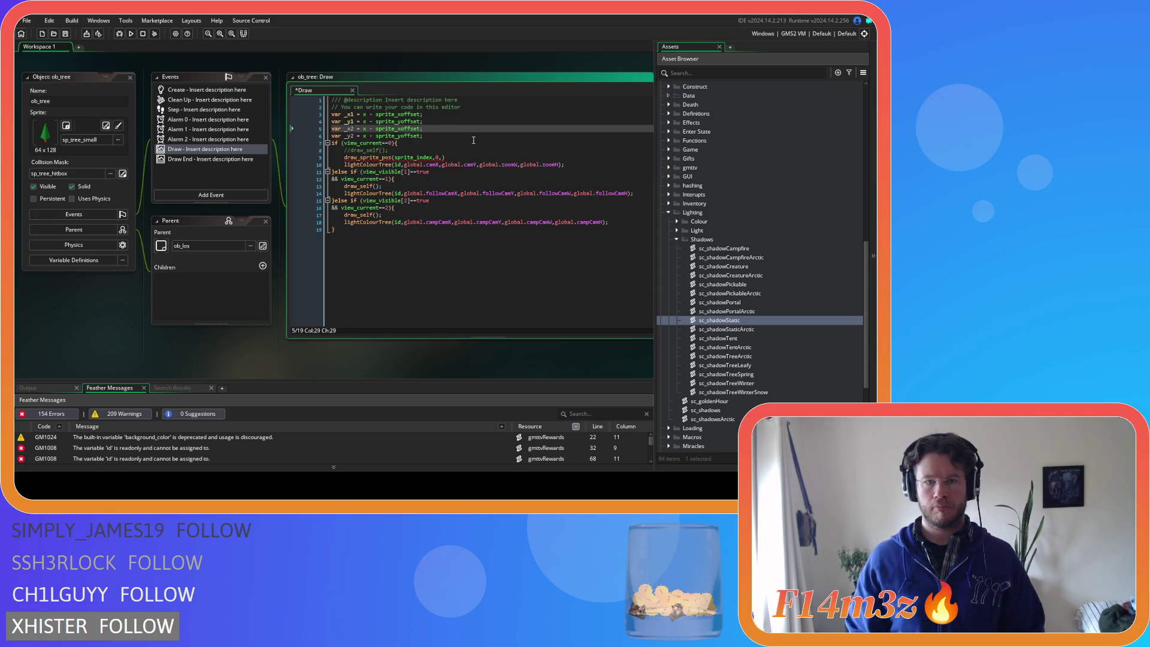
type("+ sprite_w")
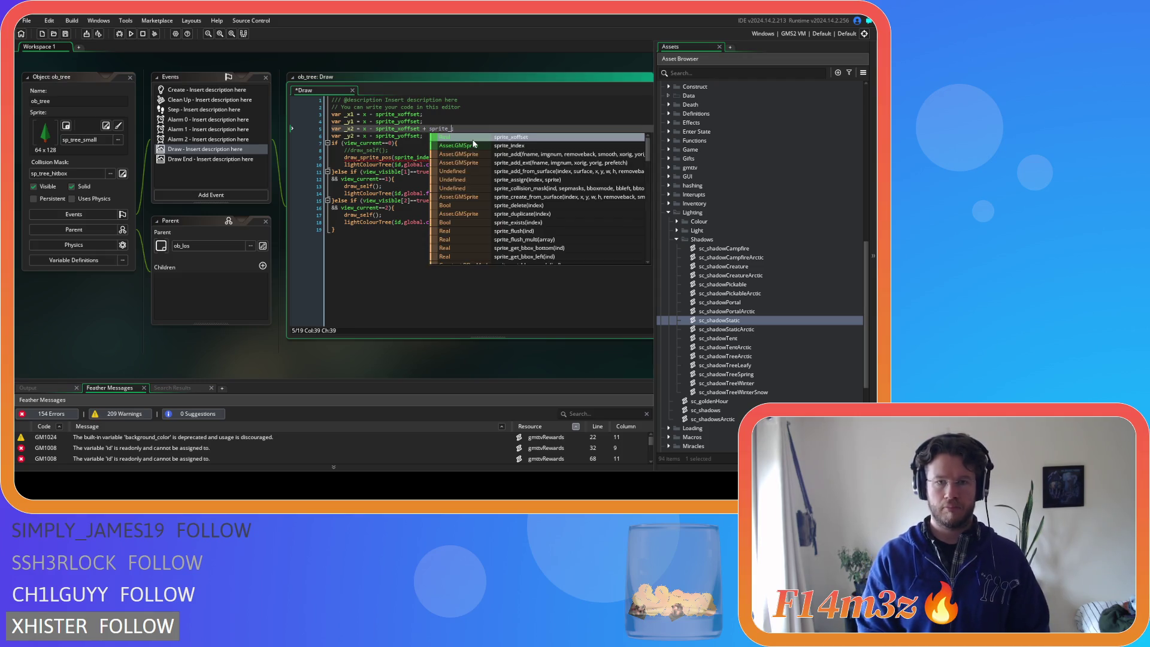
type("idth;")
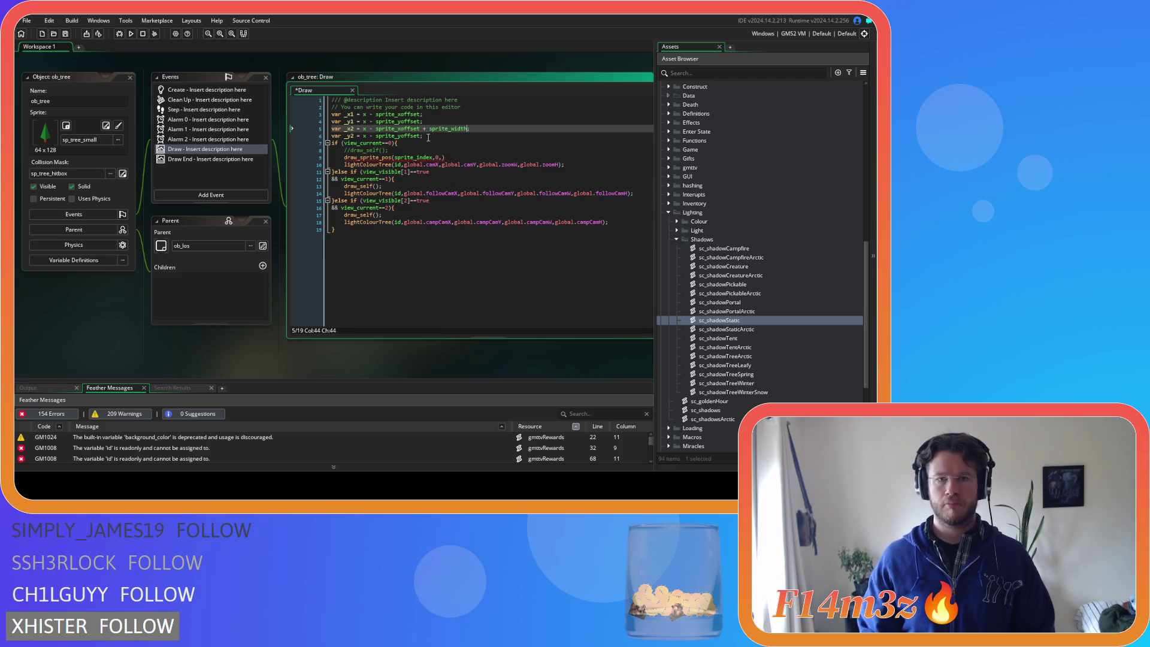
left_click(420, 136)
type("+")
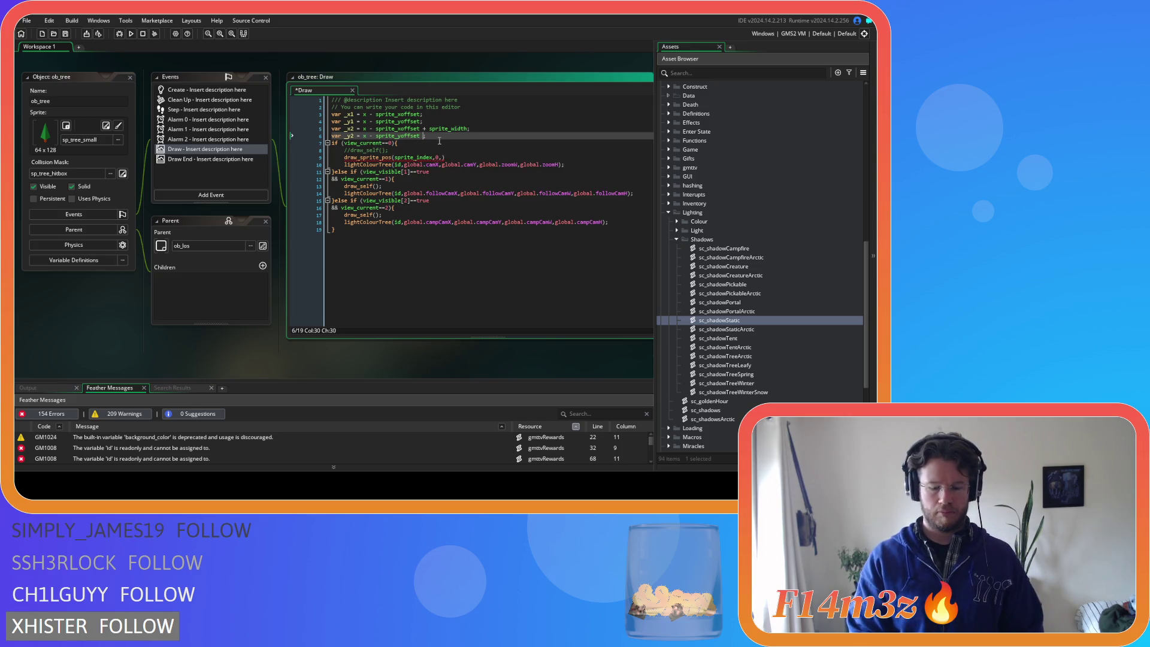
type(" sprite_")
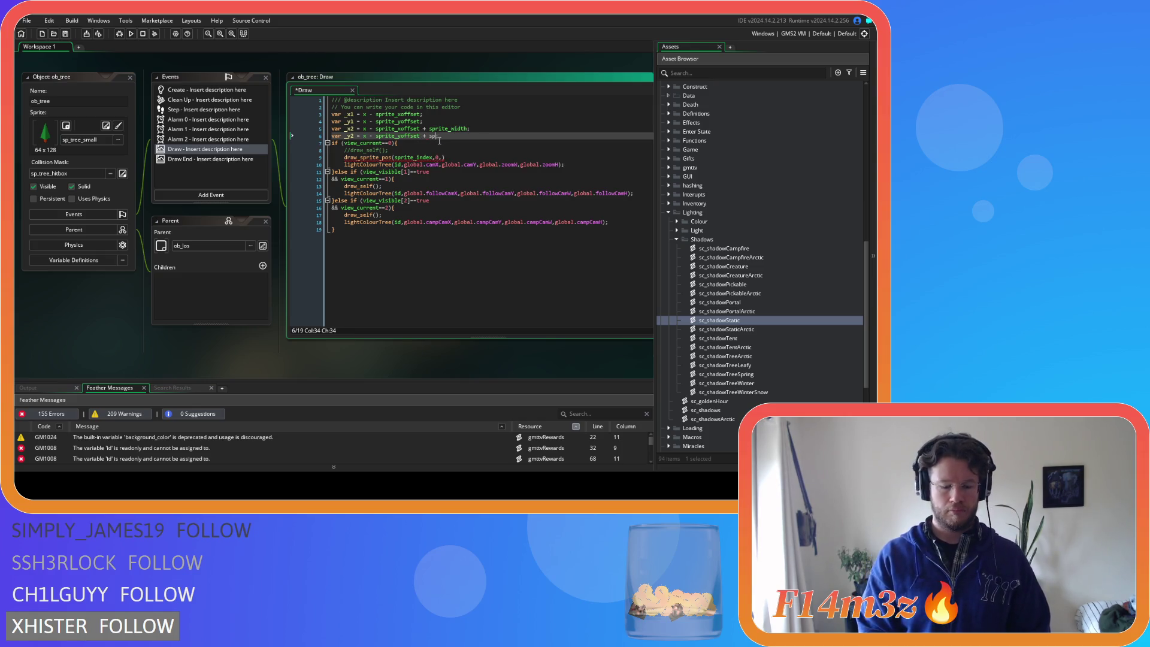
type("height;")
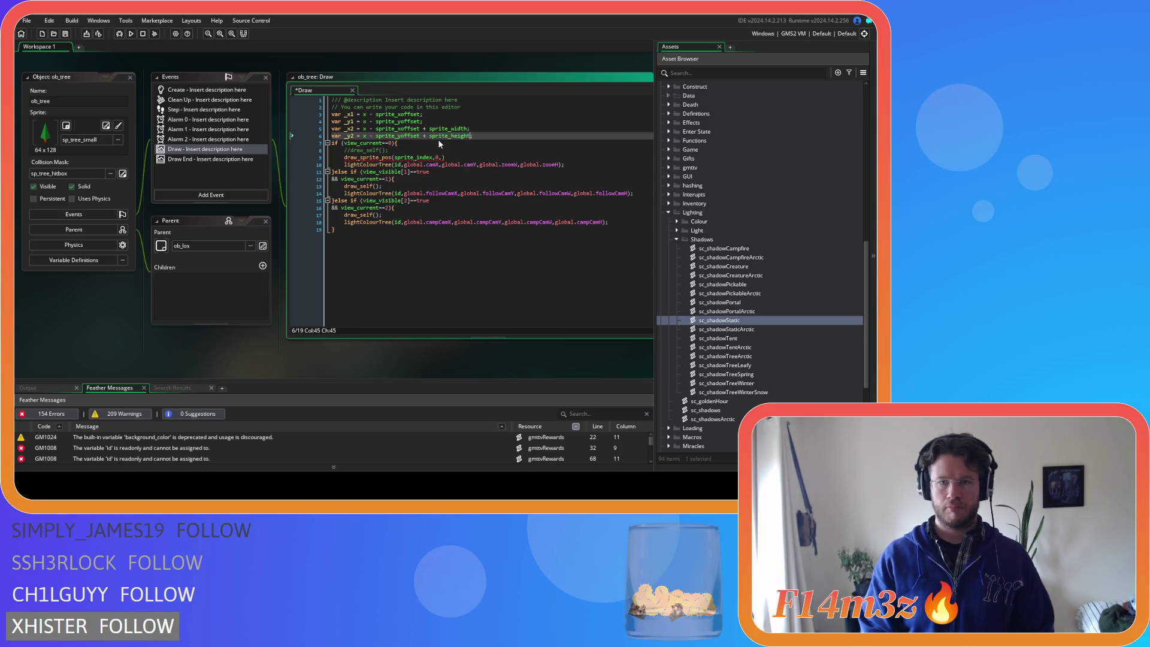
Change x to y in the _y1 and _y2 expressions and save the Draw event
double_click(363, 136)
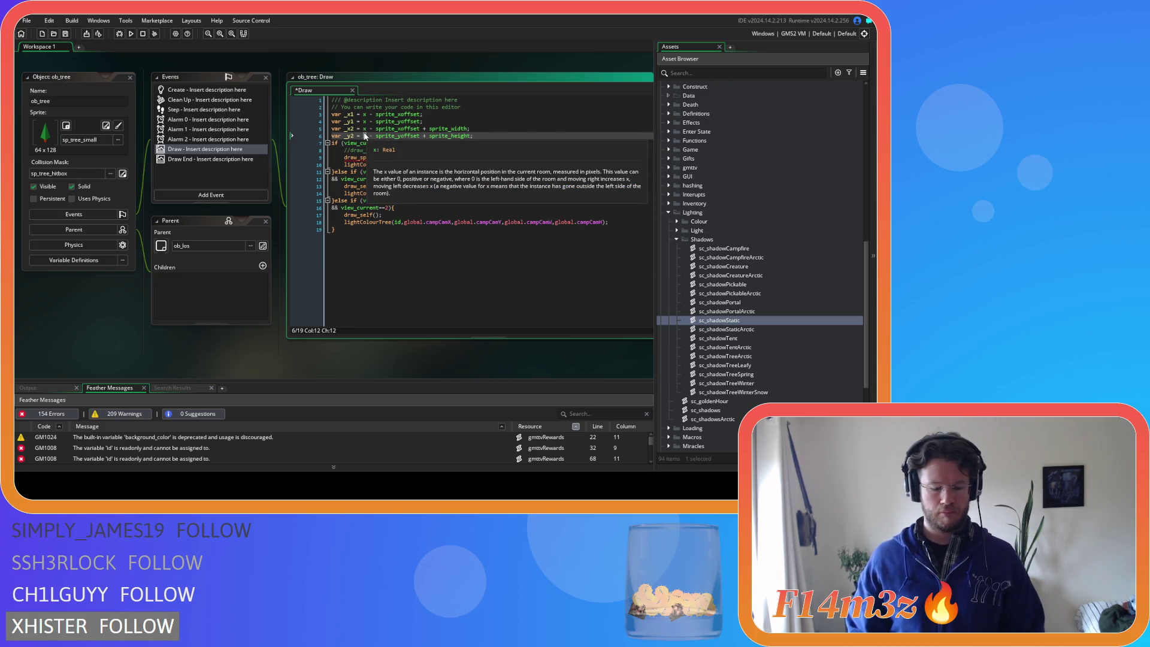
type("y")
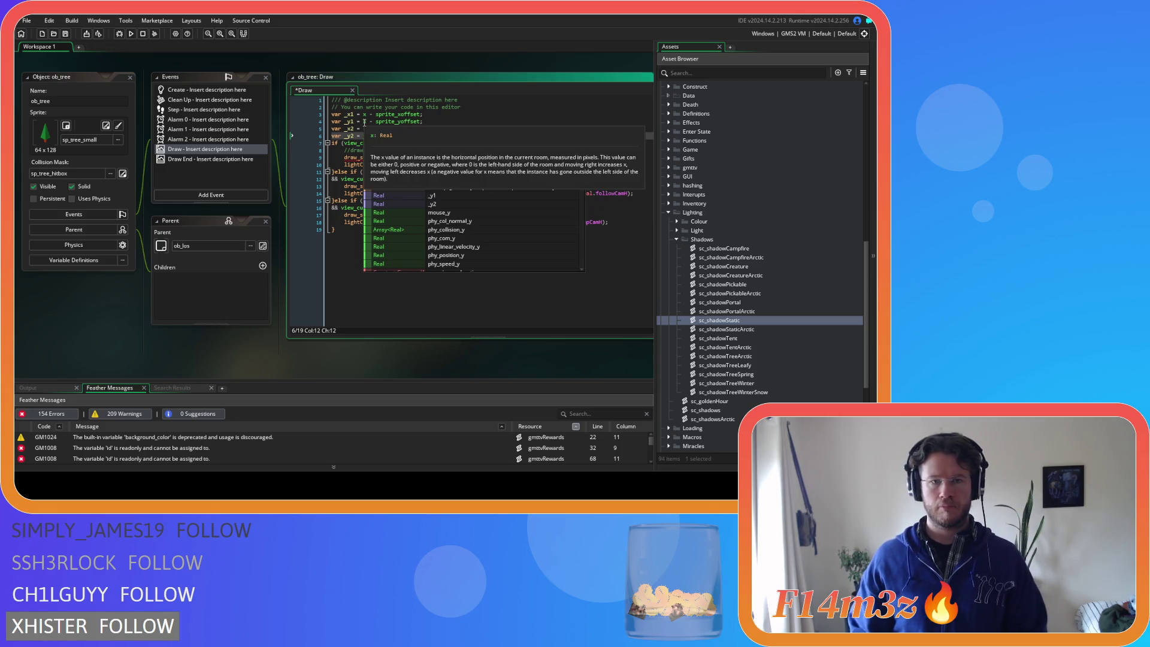
double_click(363, 121)
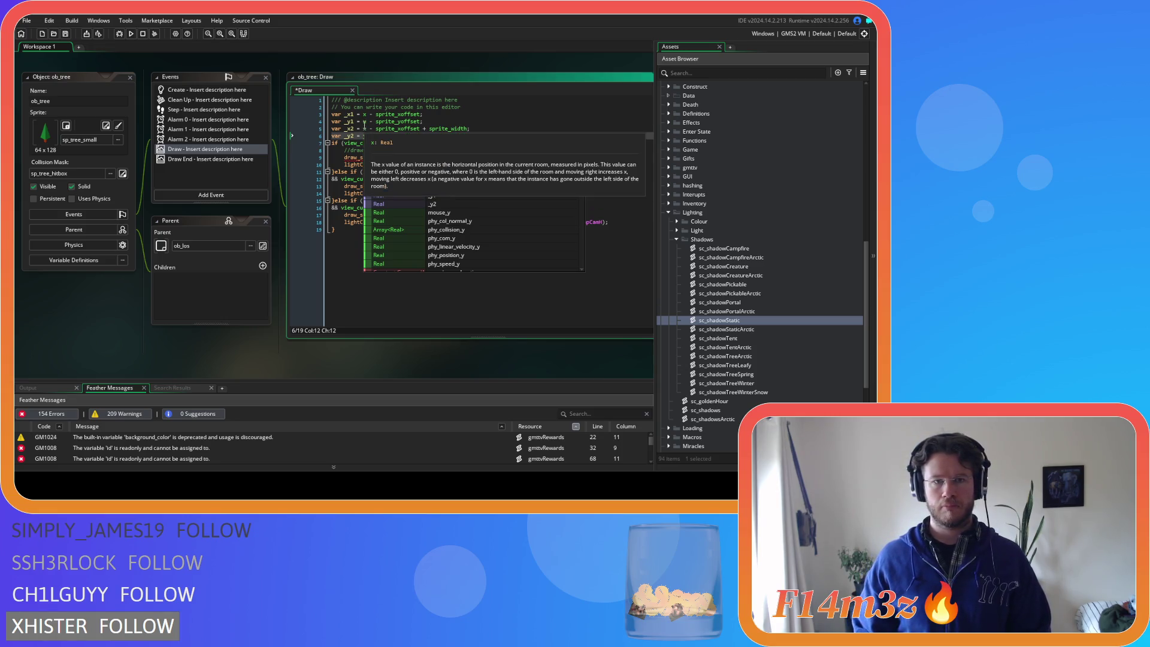
type("y")
left_click(446, 121)
key("ctrl+s")
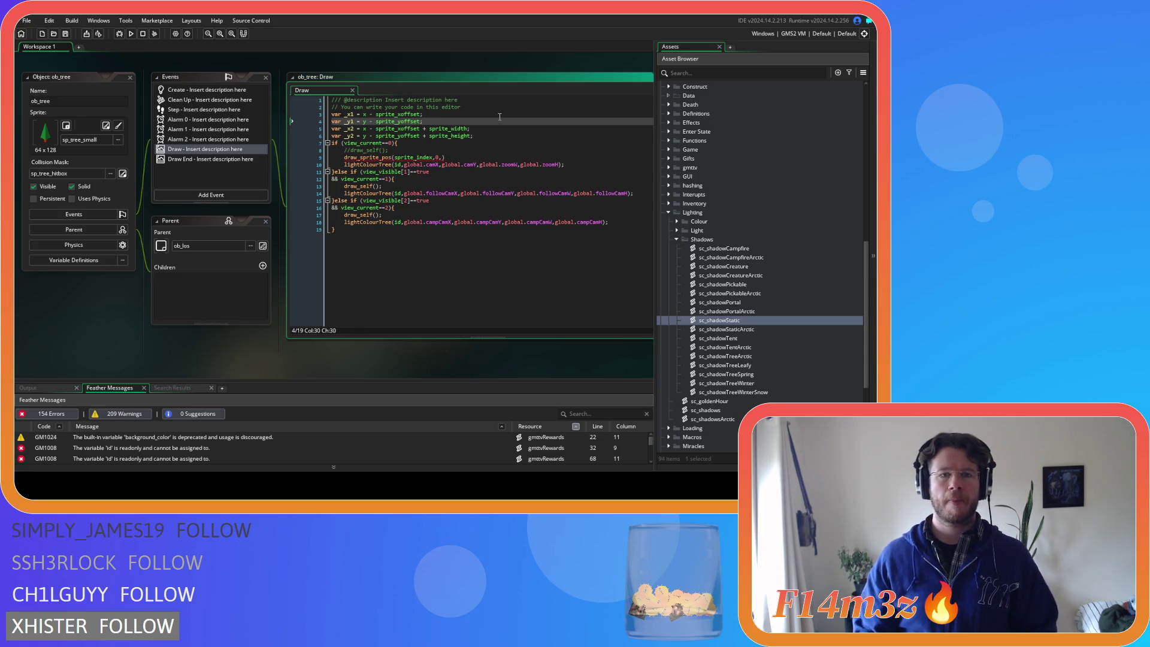
mouse_move(458, 153)
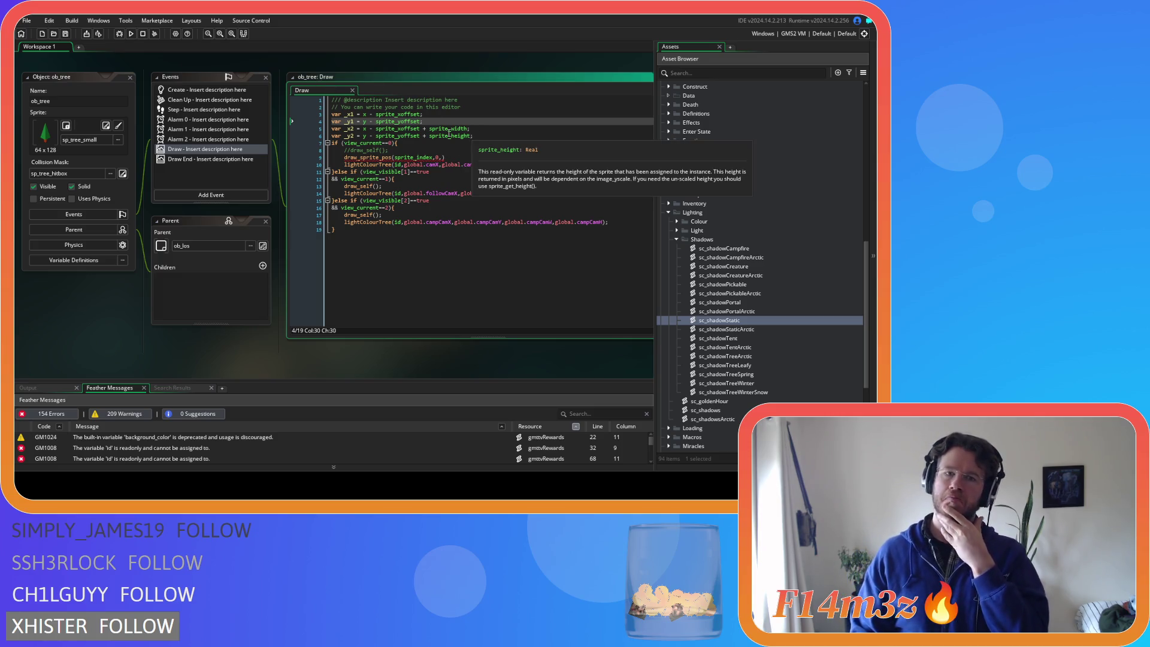
Add _x1, _y1, _x2, _y2 after sprite_index,0 in the draw_sprite_pos call
left_click(442, 157)
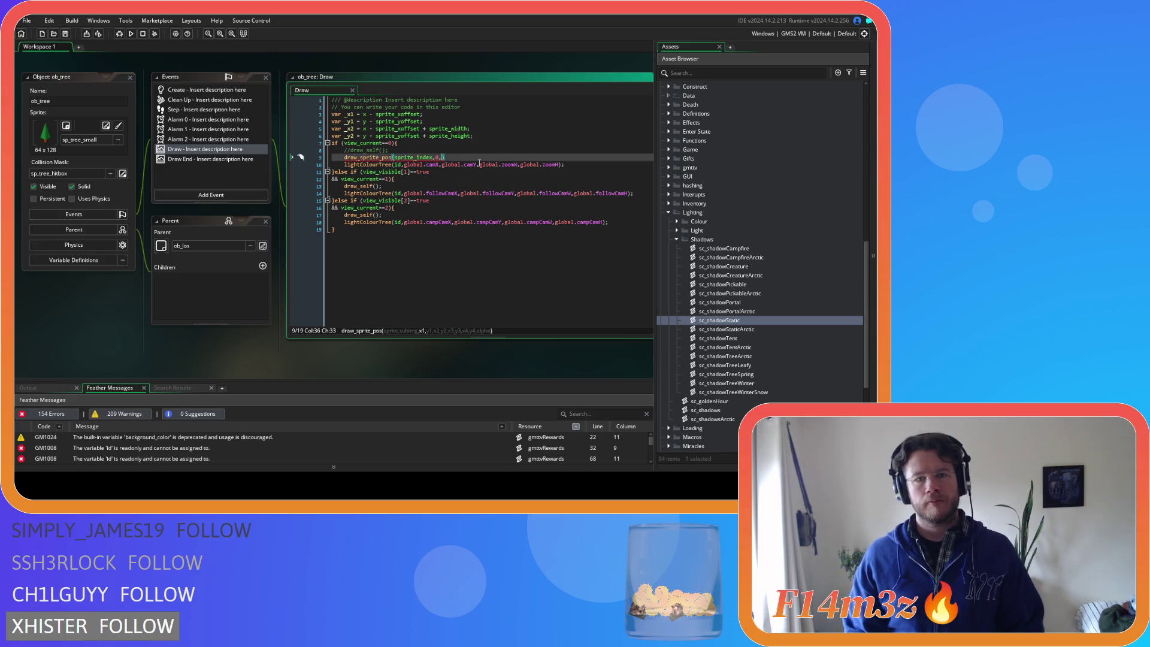
type(",")
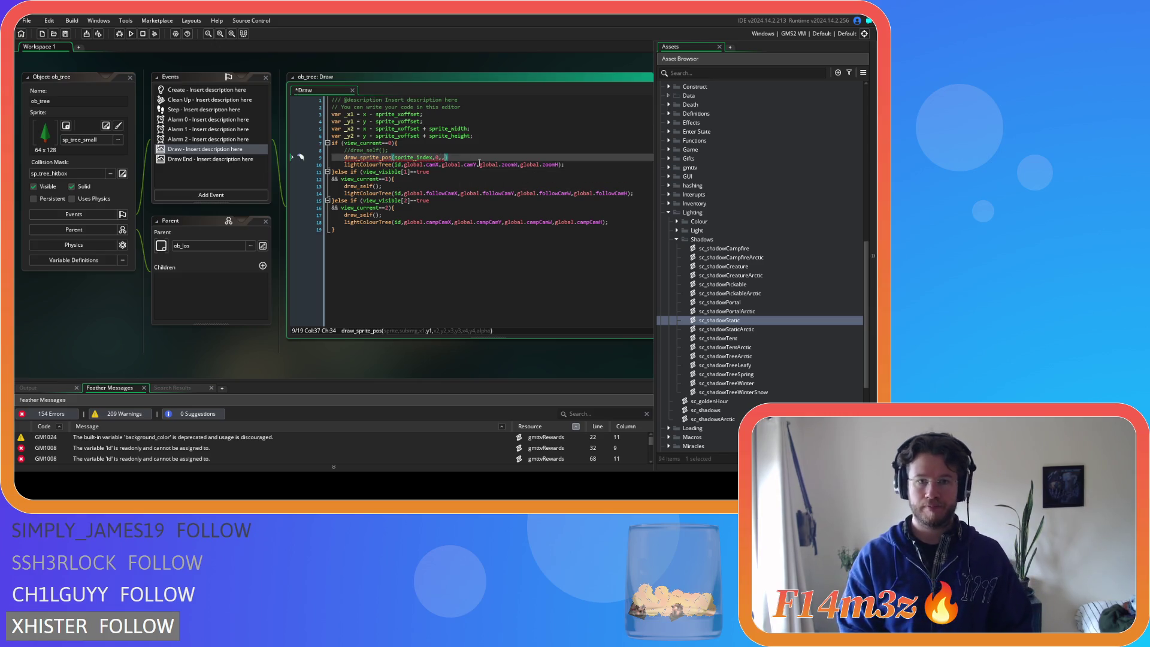
key("BackSpace")
type("_x1")
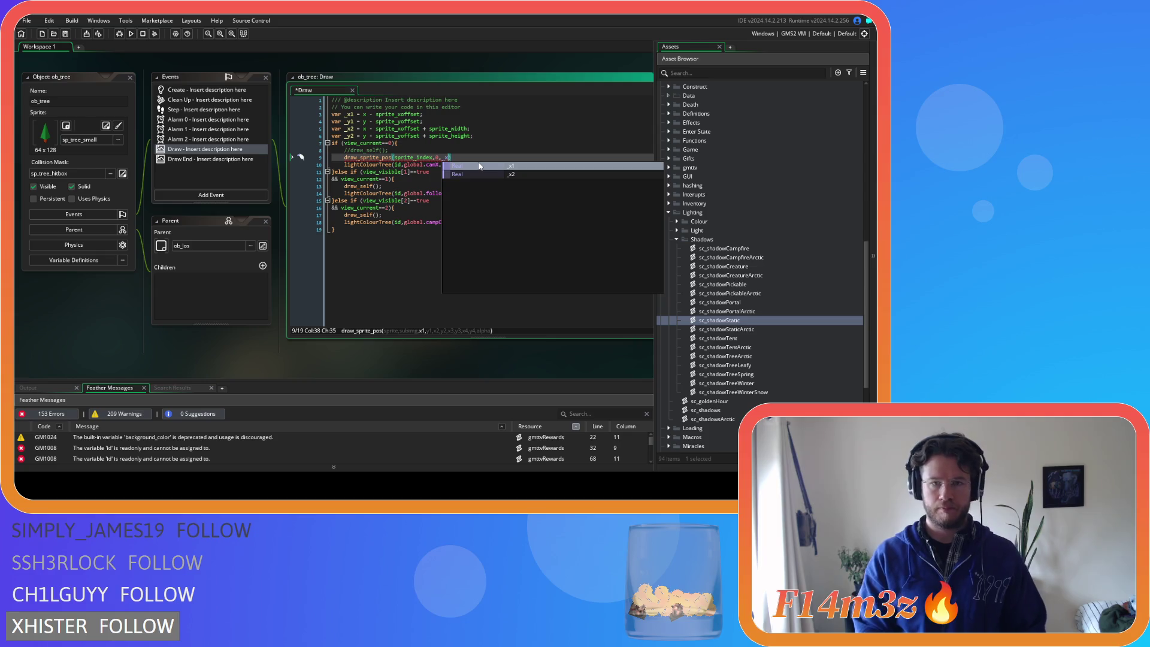
type(",")
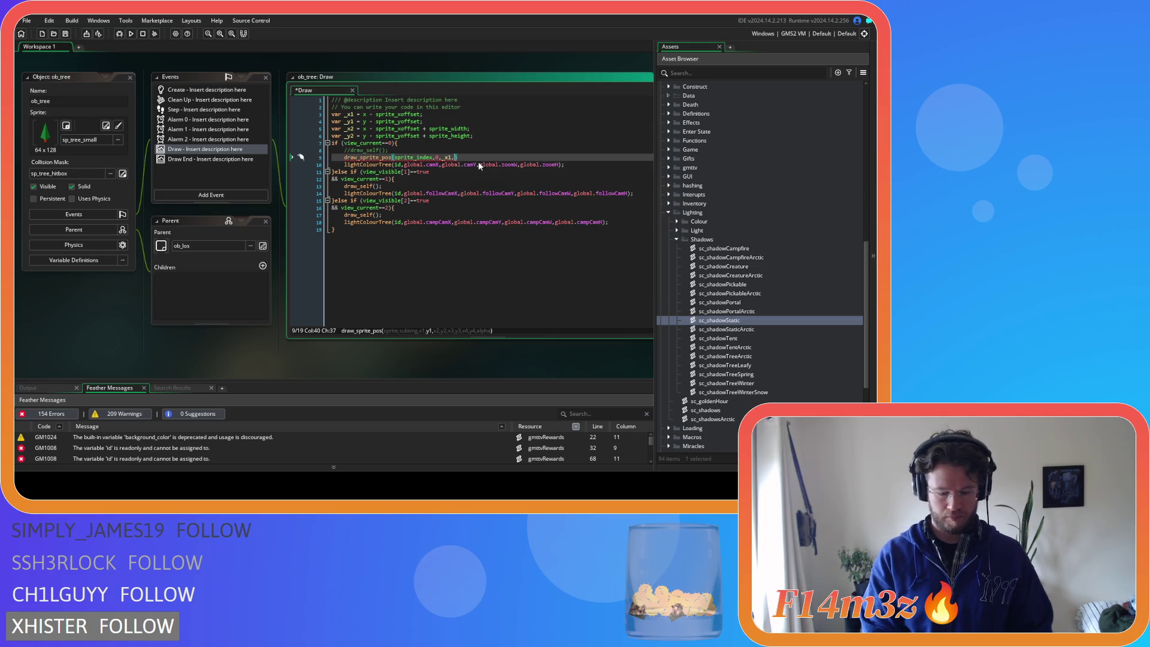
type("_y1,")
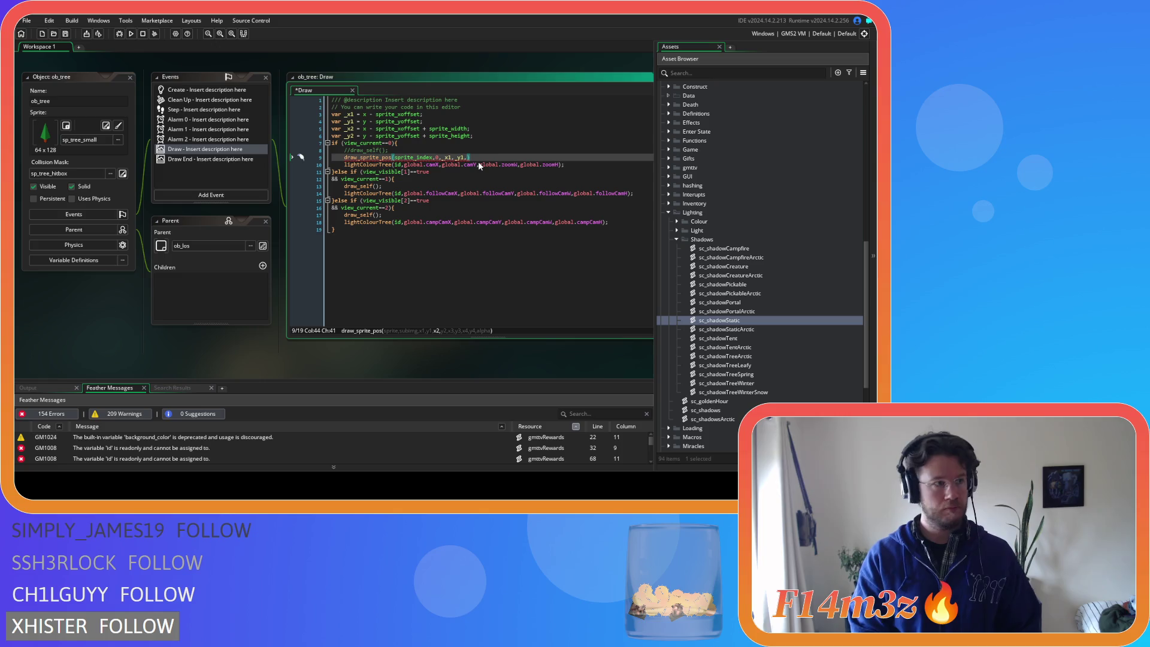
type("_x2")
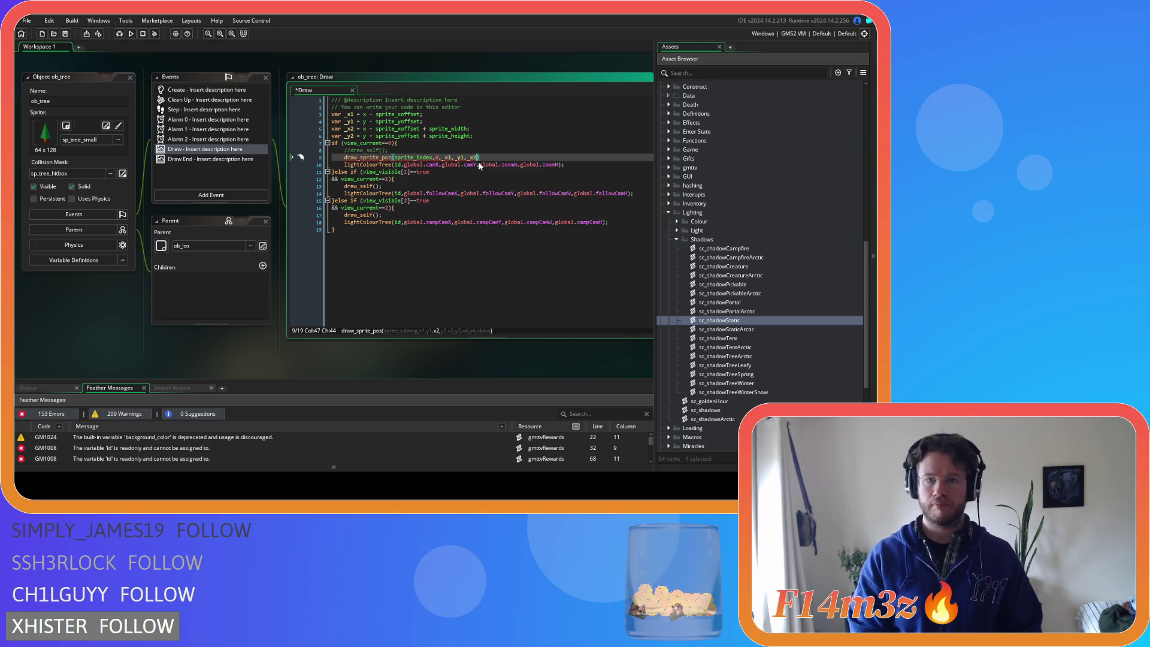
type(",_")
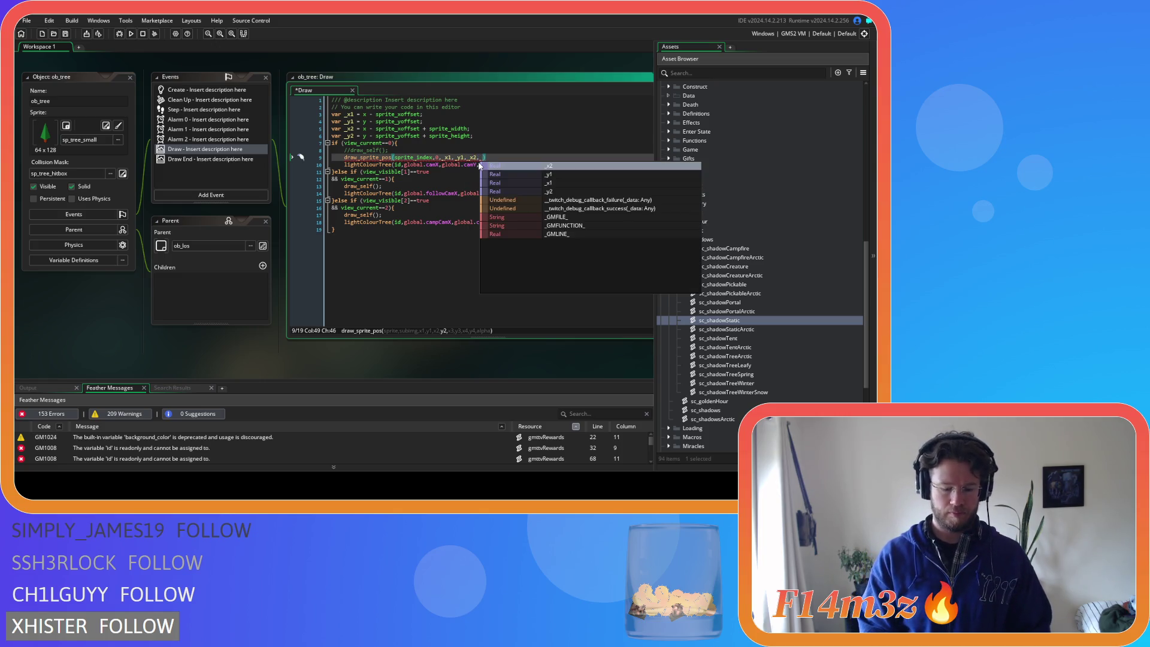
type("y2")
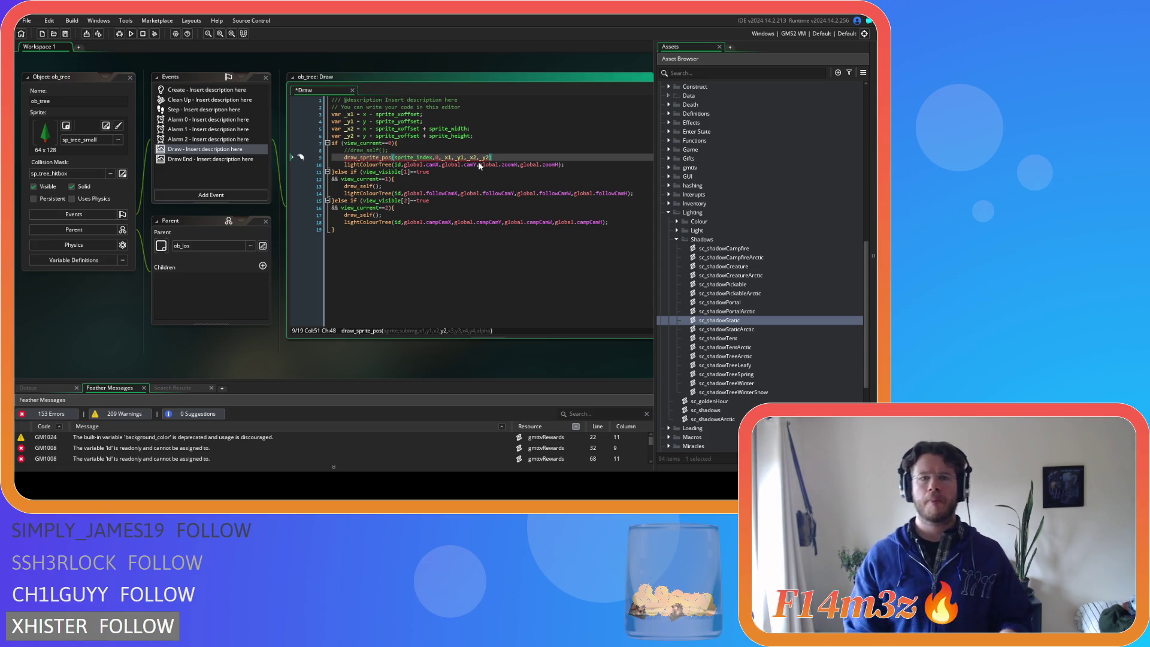
left_click(431, 115)
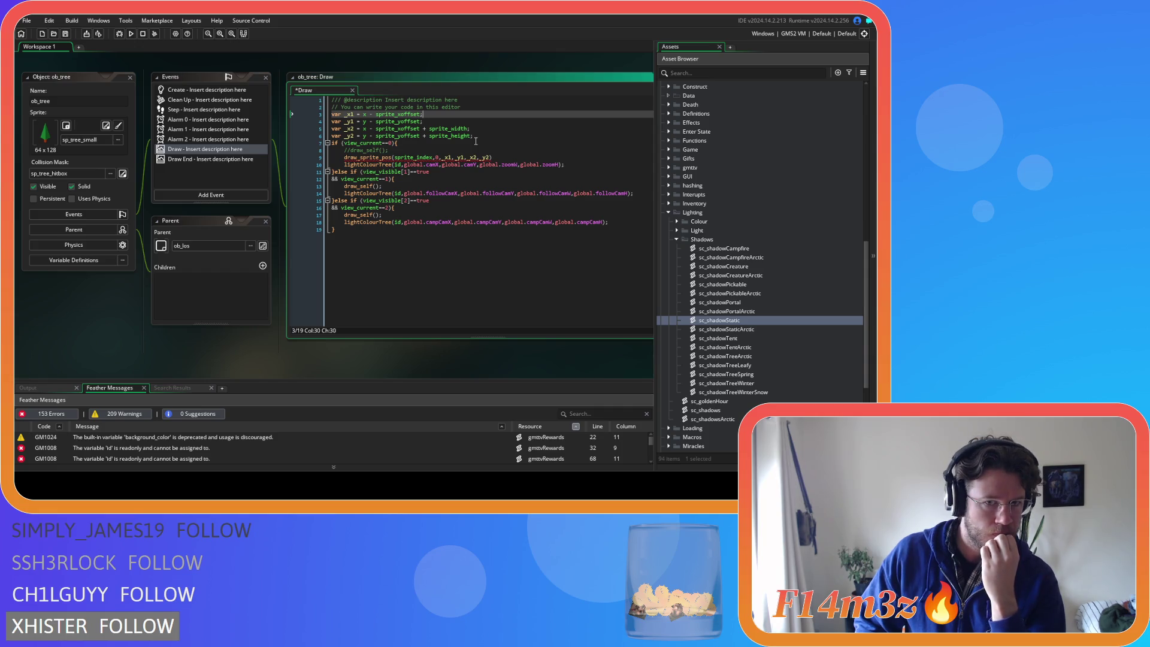
Repeat the four corner arguments, add an alpha of 1, and save
left_click_drag(490, 157, 441, 159)
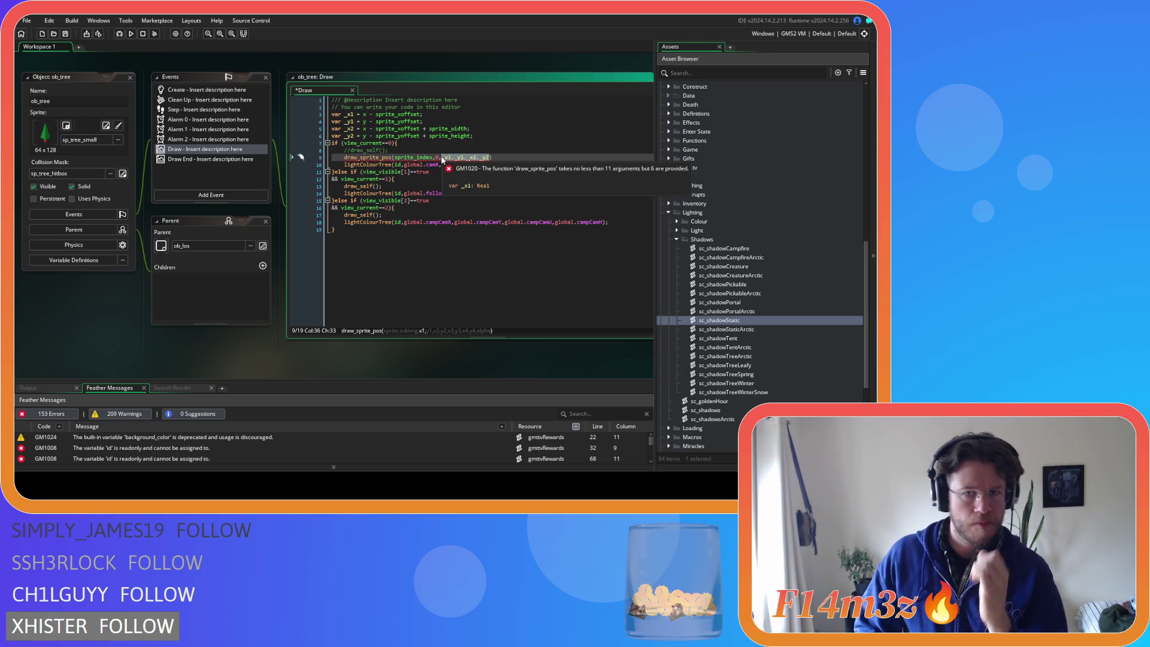
left_click(491, 158)
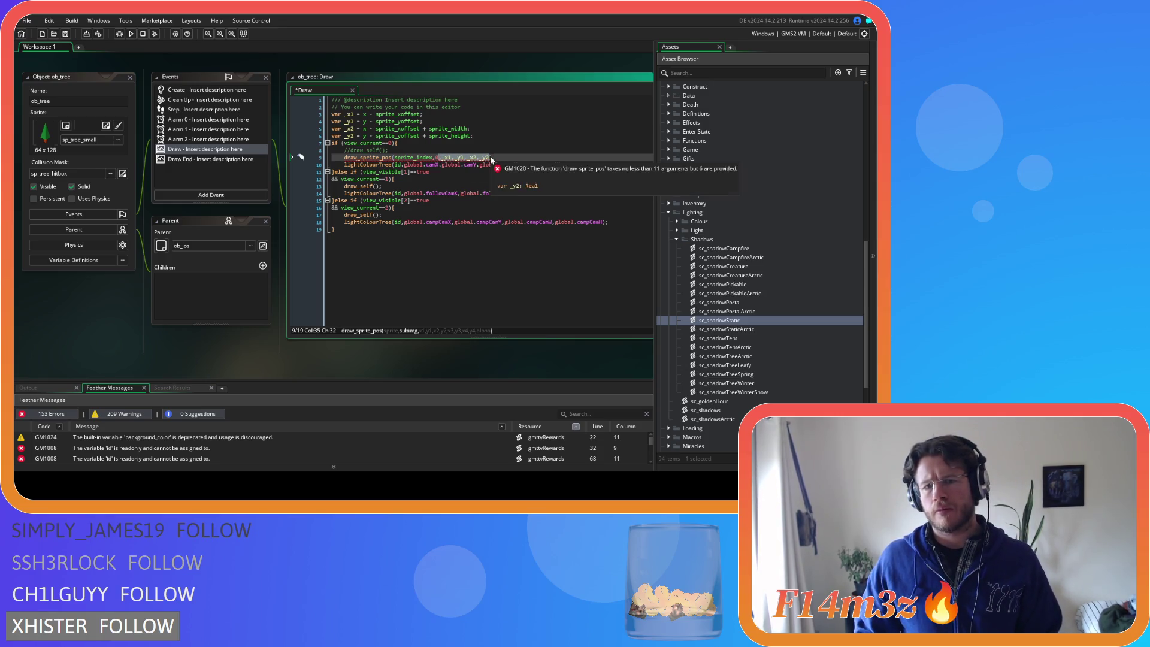
type(",")
type("_x1,_y1,_x2,_y2")
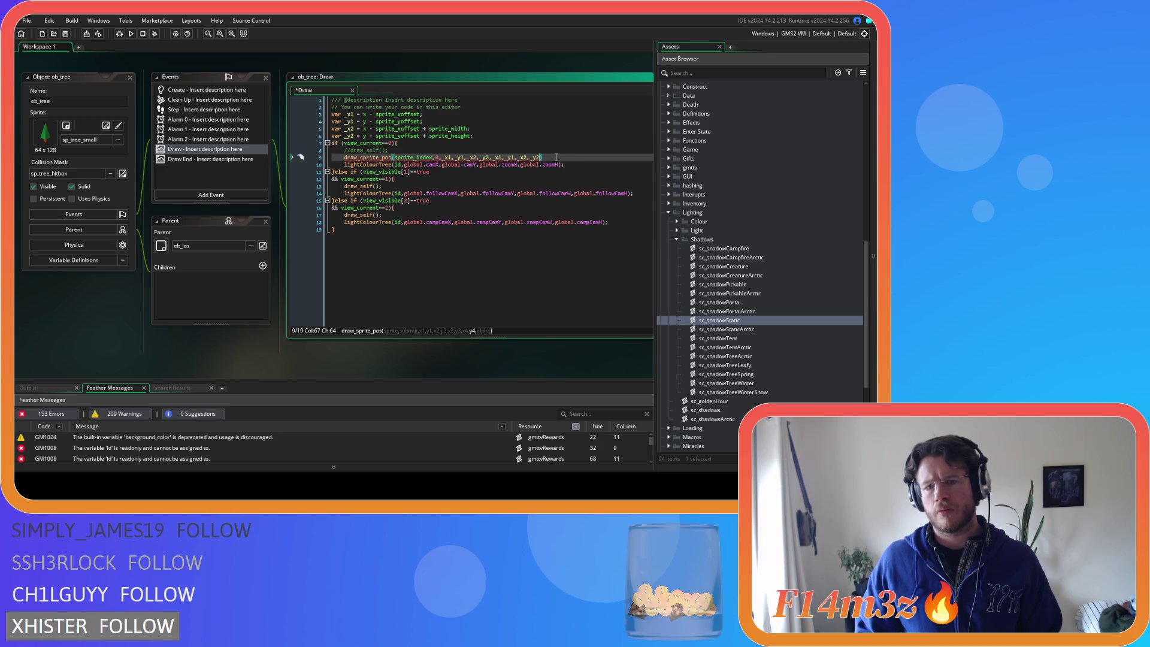
type(",00")
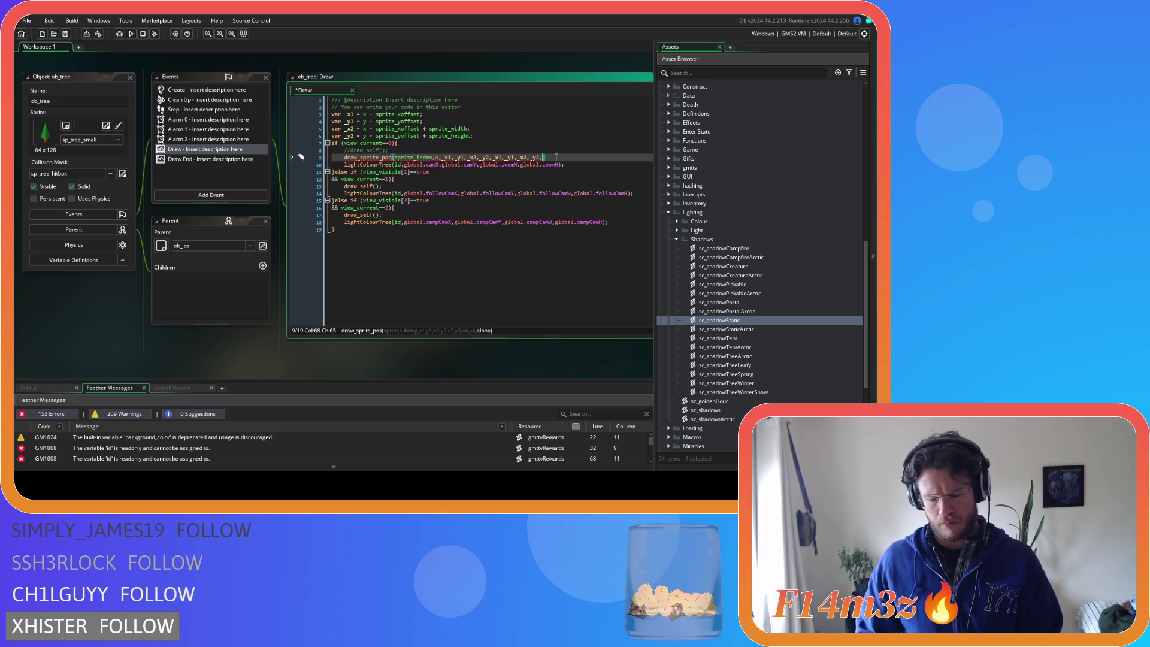
key("BackSpace")
key("BackSpace")
type("1")
key("ctrl+s")
Change two corner x-arguments from _x2 to _x1 in draw_sprite_pos and save
key("ctrl+Left")
key("ctrl+Left")
key("ctrl+Left")
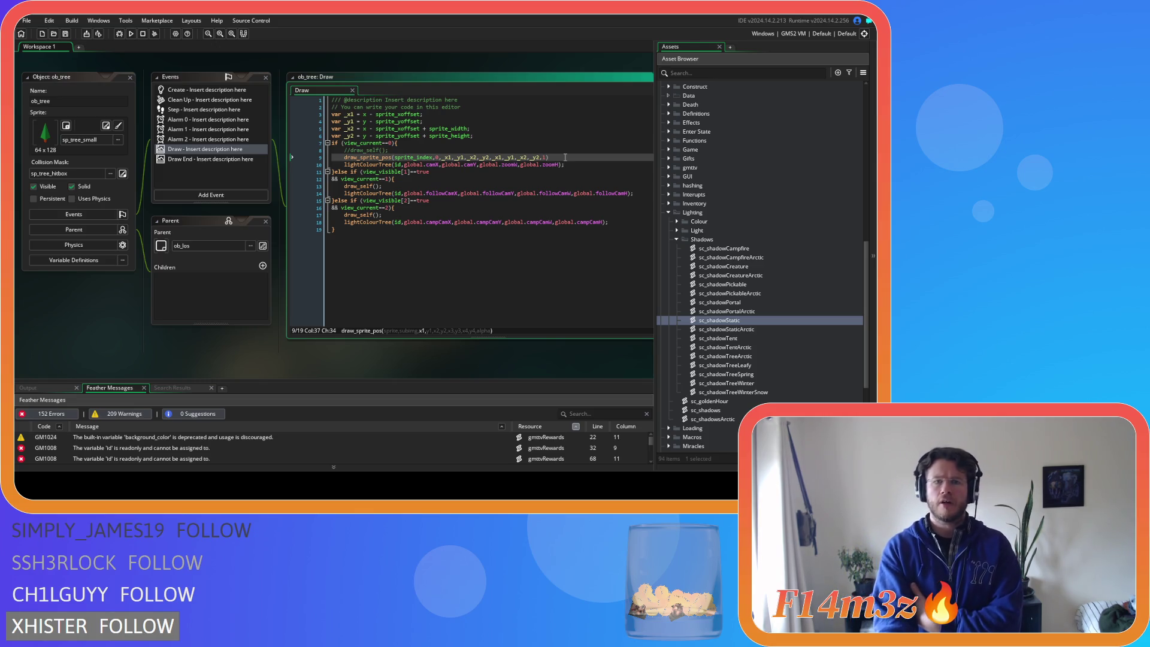
key("Right")
key("Right")
key("Right")
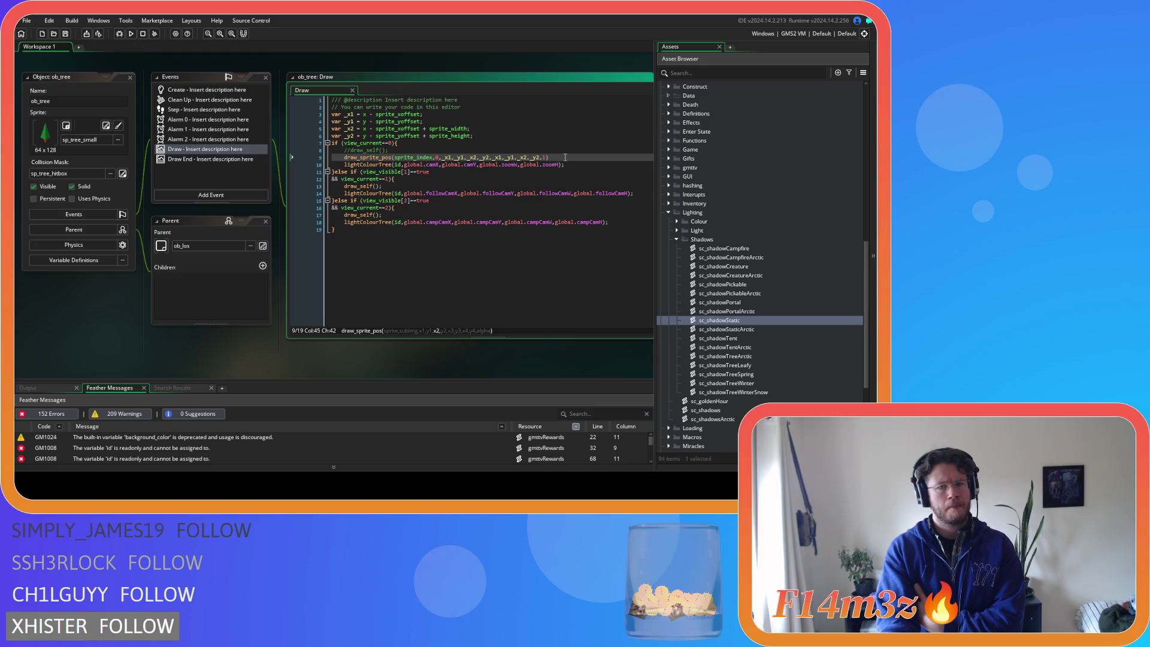
key("Right")
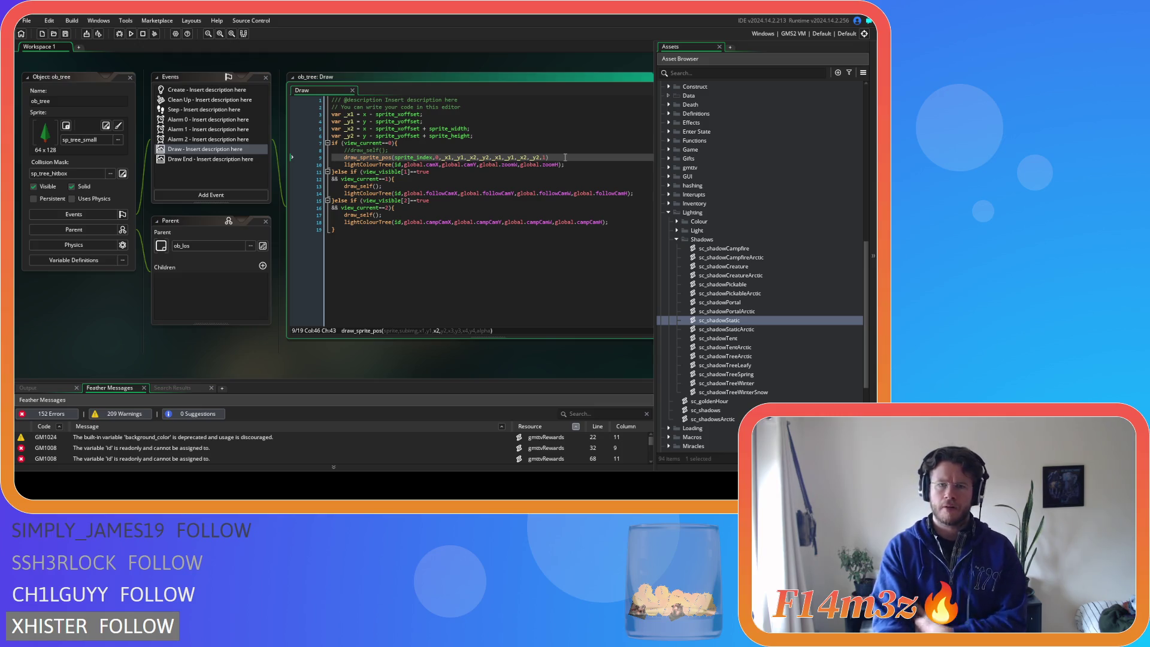
key("Delete")
type("1")
key("Right")
key("Right")
key("Right")
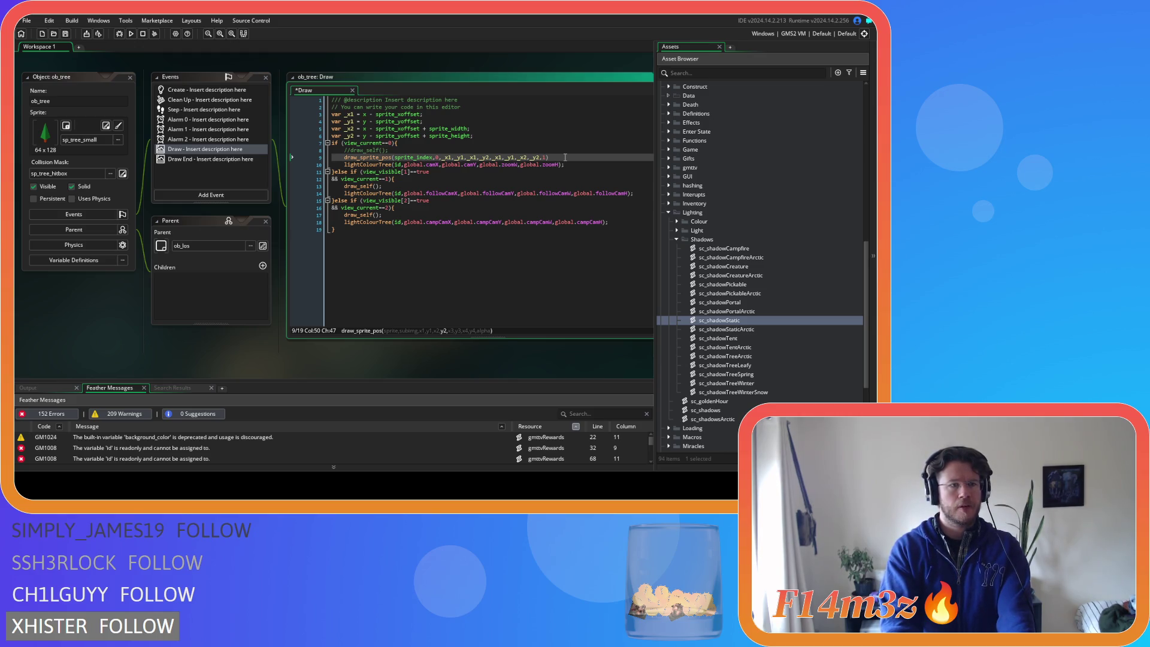
key("Right")
key("Right")
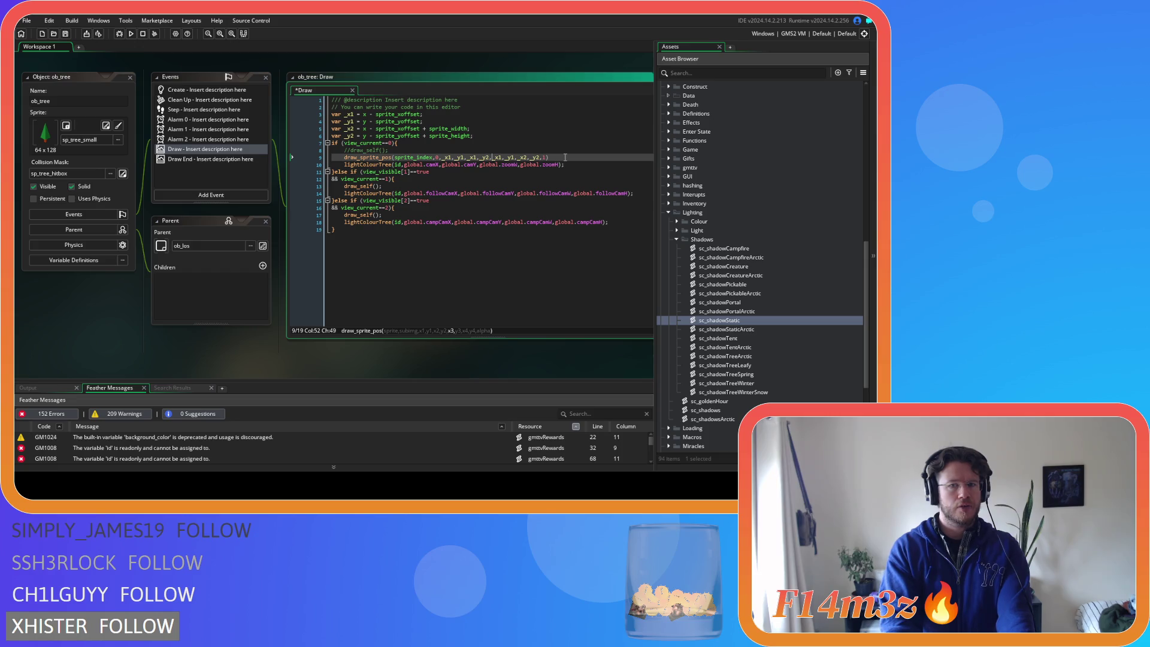
key("Right")
key("Right")
key("Right")
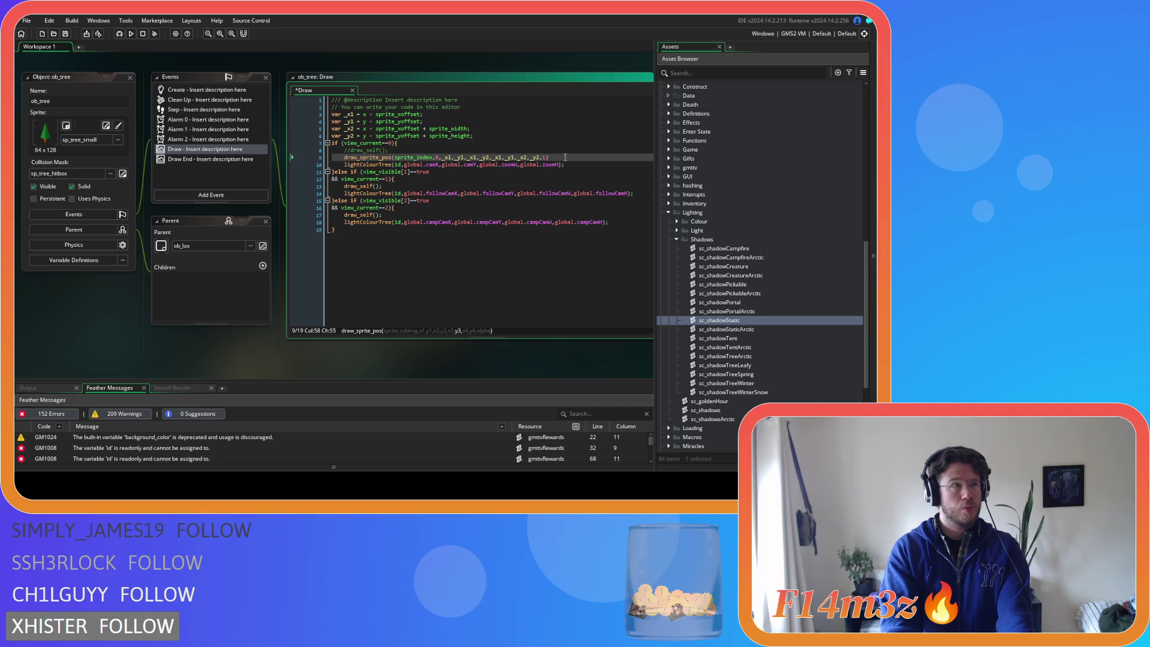
key("Right")
key("Right")
key("Right")
type("1")
key("Delete")
key("ctrl+s")
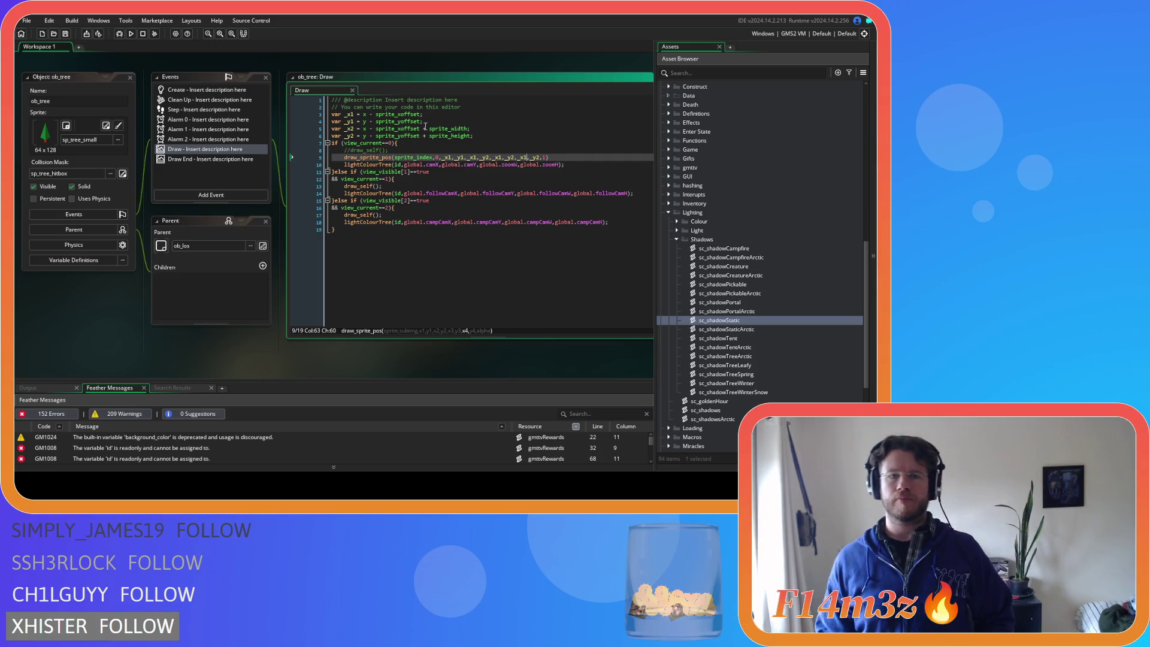
Review how the corner variables are defined, then change line 9's _x1 to _x2
left_click(438, 115)
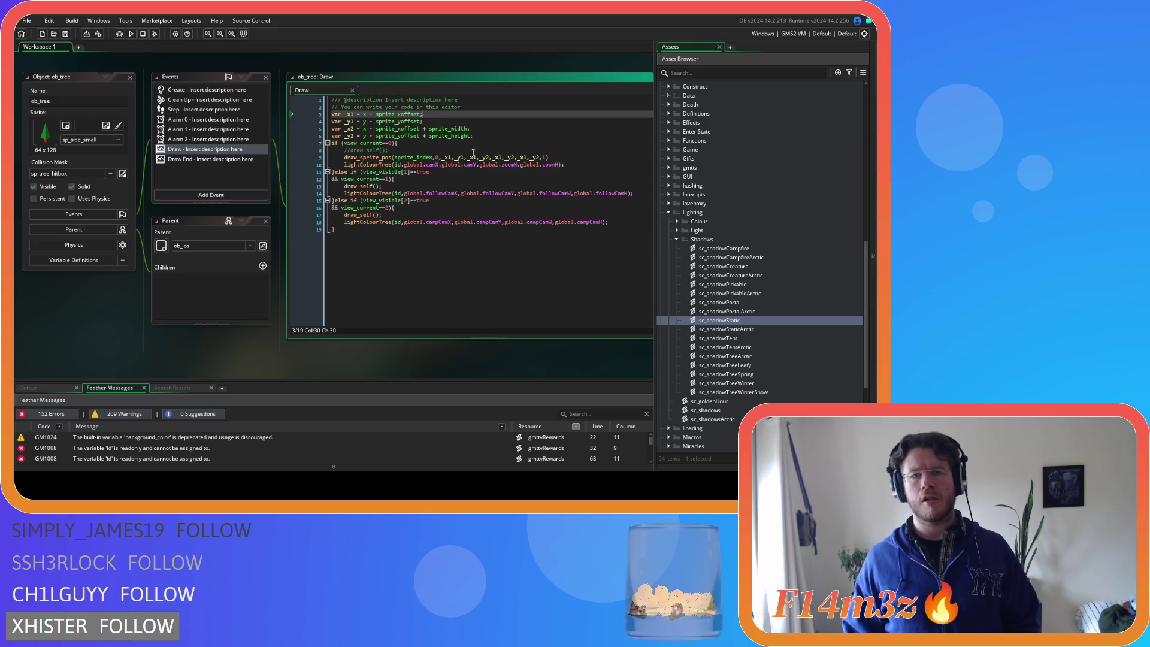
left_click(498, 164)
key("Up")
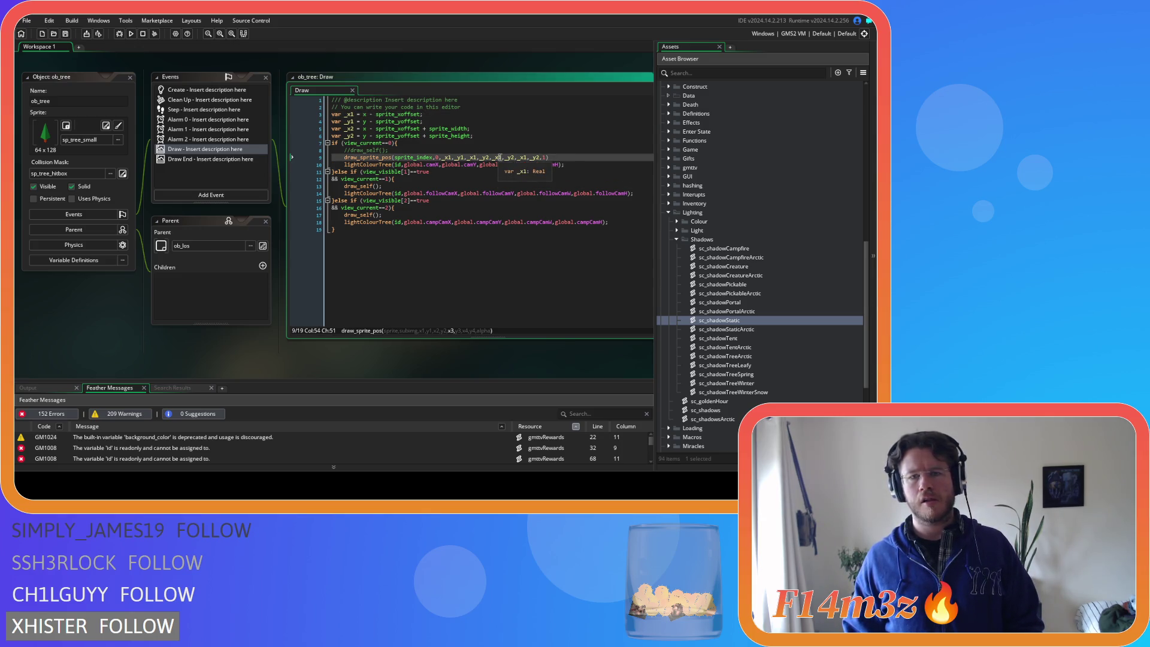
key("Delete")
type("2")
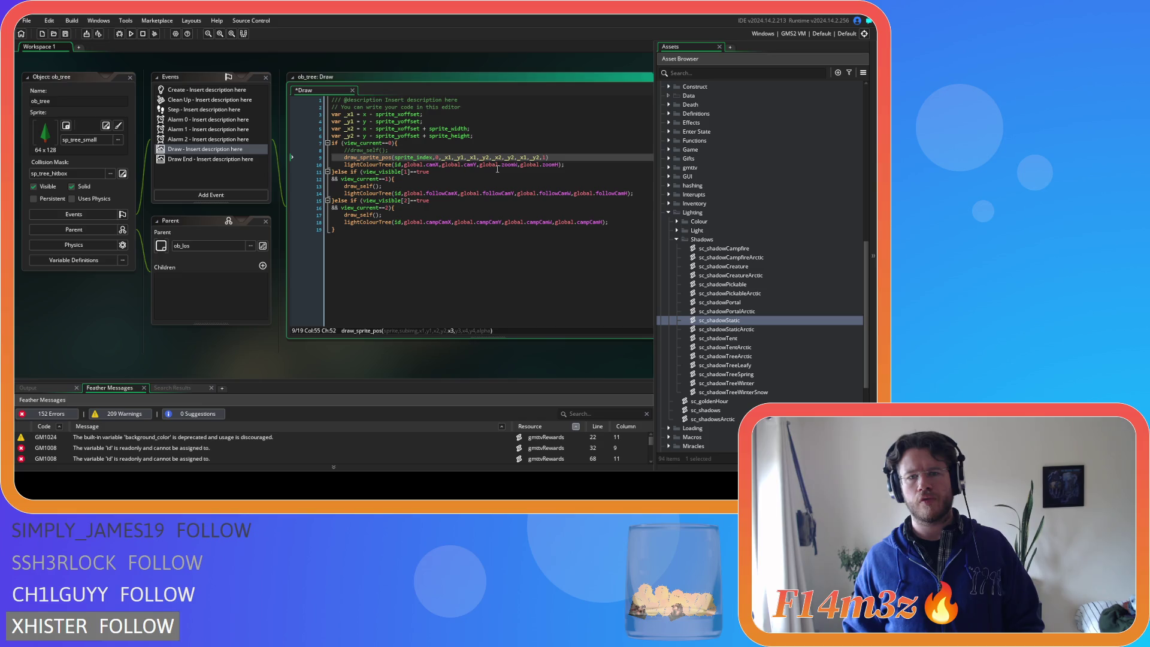
Change the x4 argument to _x2 and the last _y2 to _y1 on line 9
left_click(532, 157)
key("BackSpace")
type("2")
left_click(536, 156)
key("Delete")
type("1")
End line 9 with a semicolon, save the Draw event, and run the game
left_click(580, 158)
key("ctrl+s")
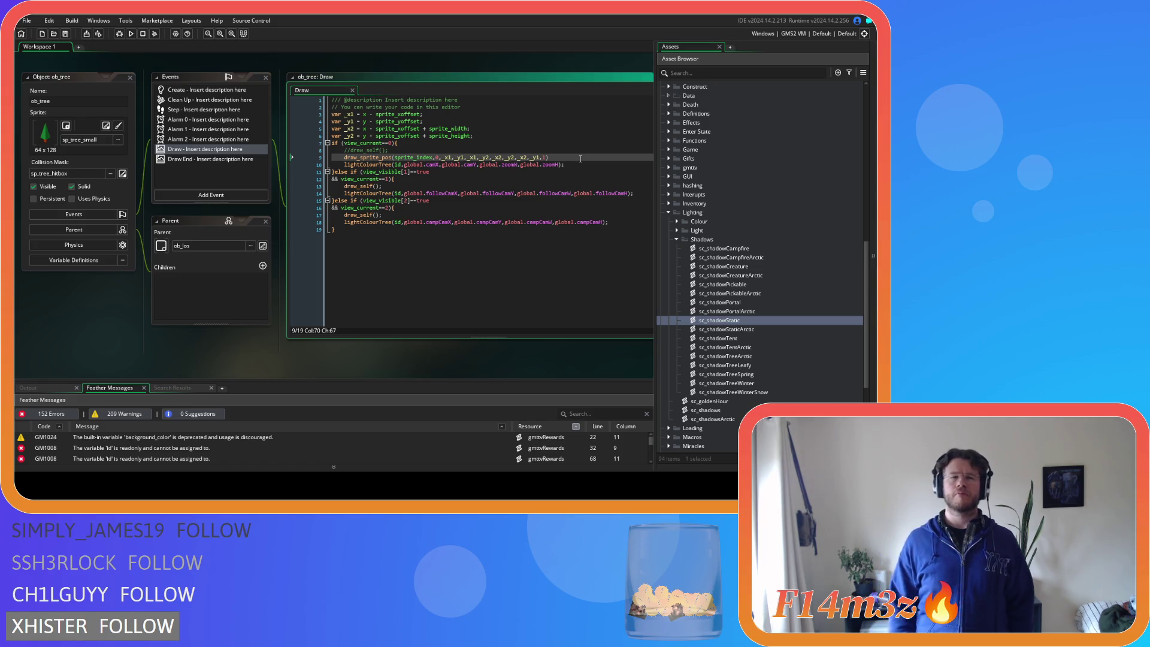
type(";")
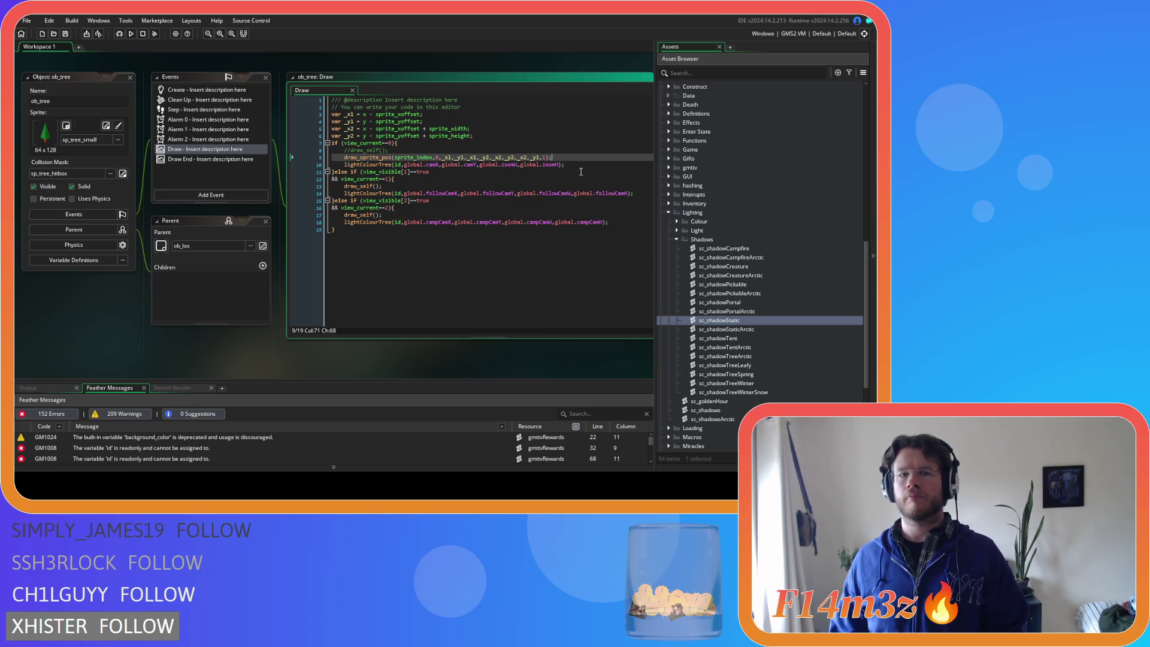
key("F5")
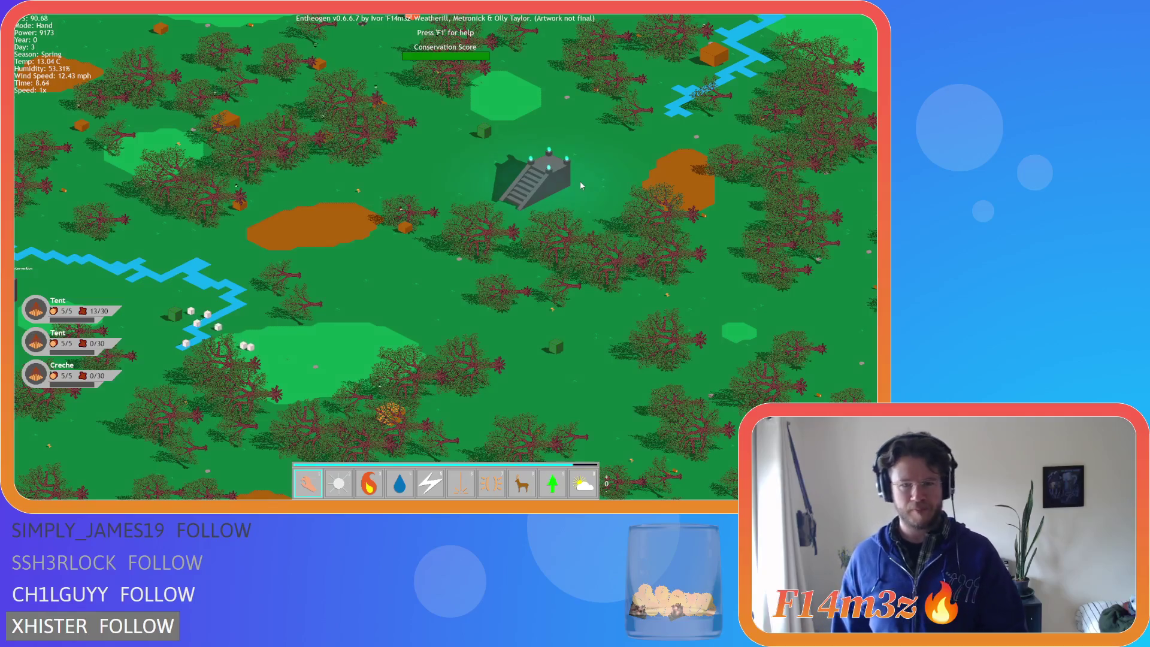
Quit the running Entheogen game and close its window to return to the GameMaker IDE
key("Escape")
key("Return")
key("alt+F4")
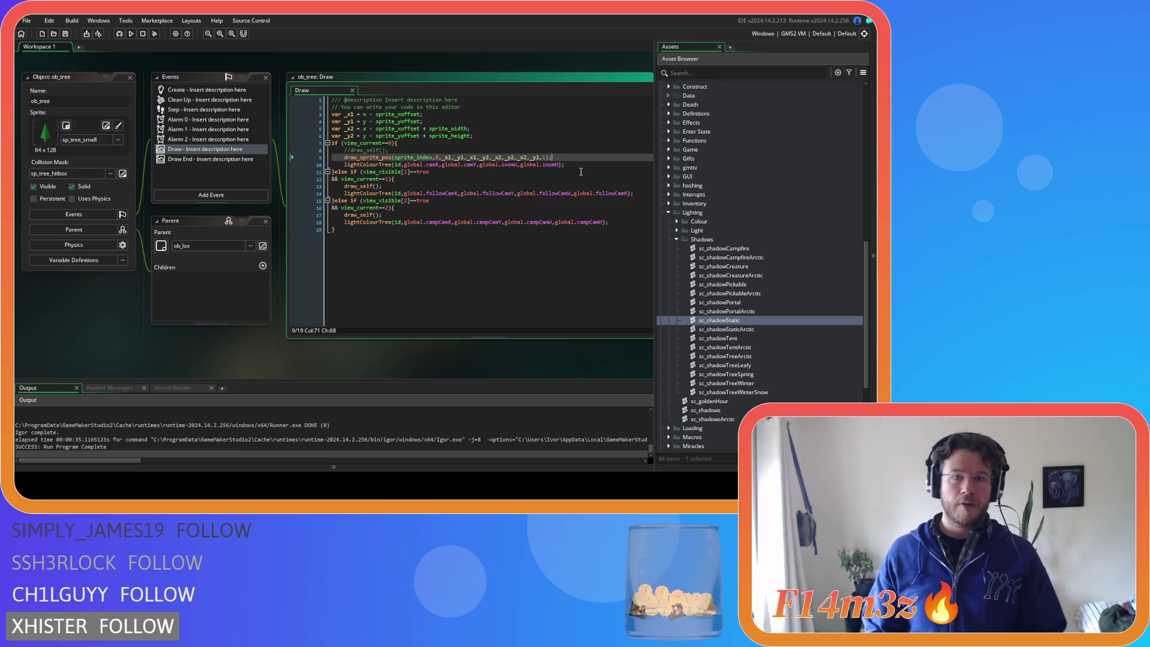
Change line 9's third and fourth arguments from _x1,_y2 to _x2,_y1
right_click(378, 158)
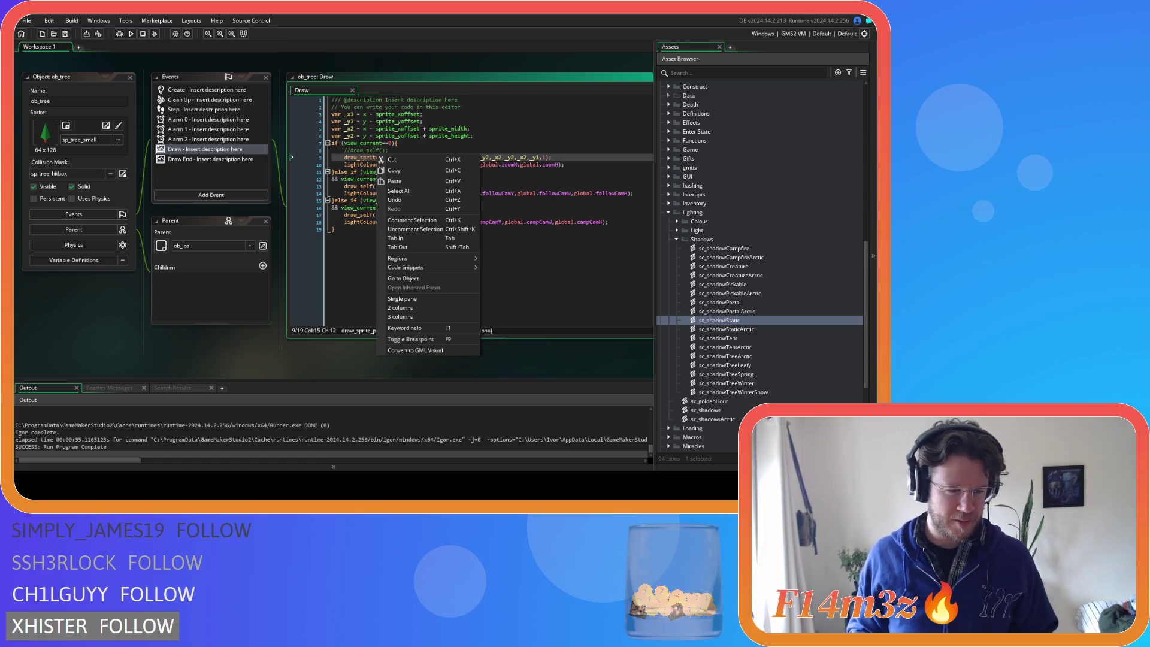
left_click(558, 193)
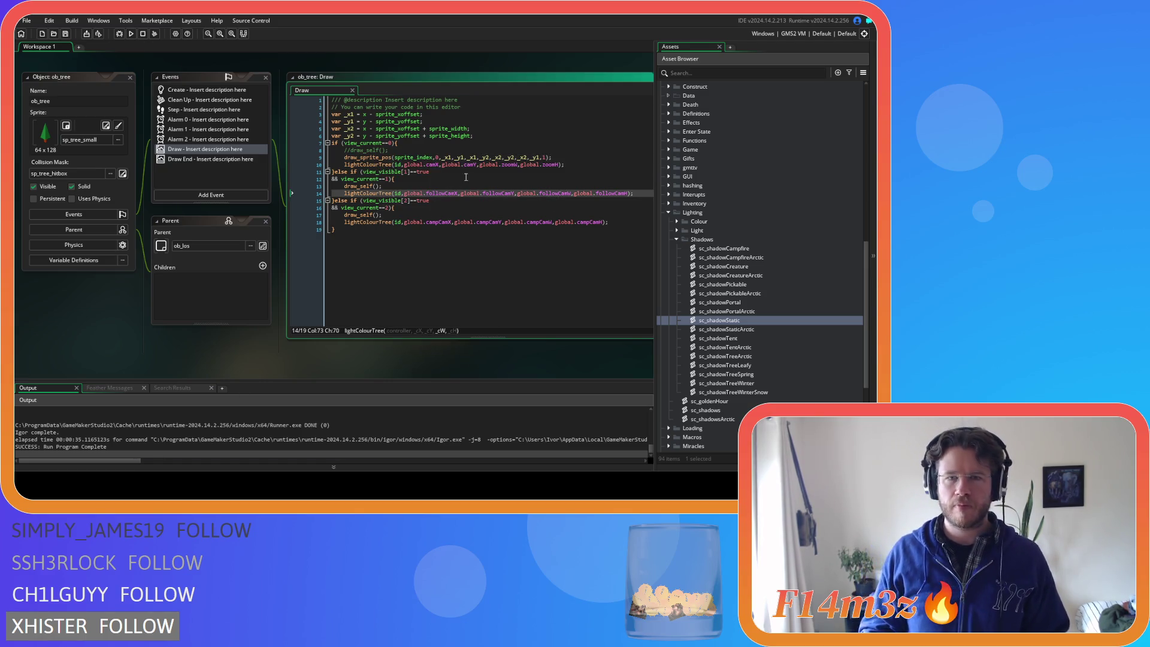
left_click(465, 178)
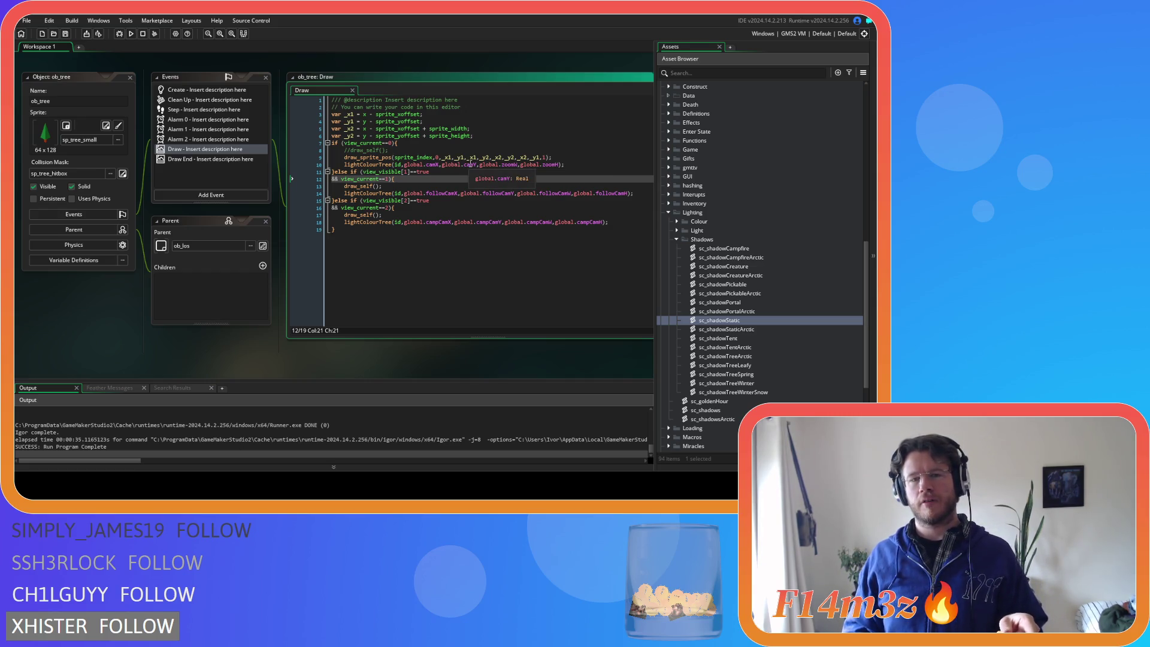
left_click(474, 158)
key("BackSpace")
type("2")
key("Right")
key("Right")
key("Right")
key("BackSpace")
type("1")
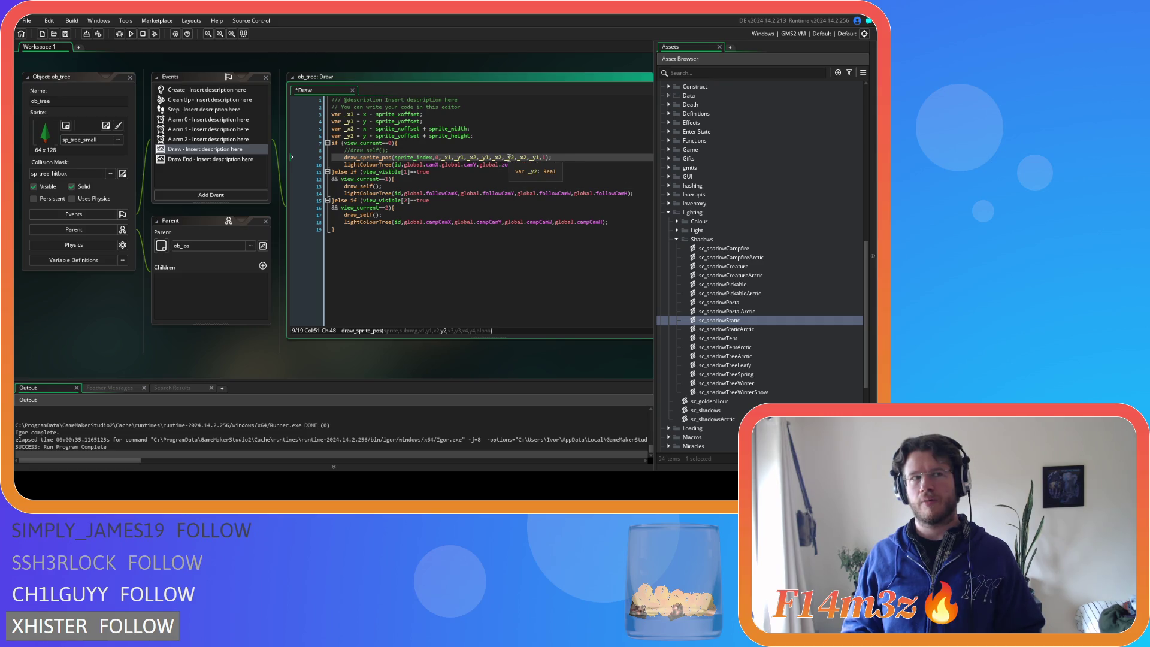
Save the Draw event, then rebuild and run the game with F5
left_click(576, 157)
key("ctrl+s")
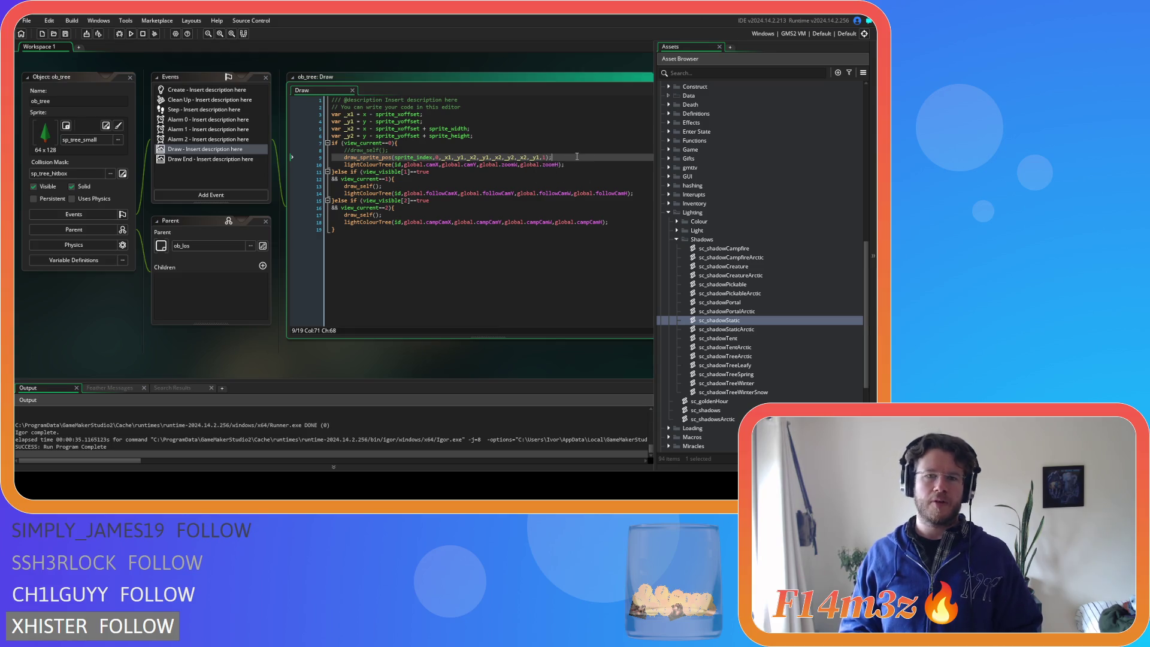
key("F5")
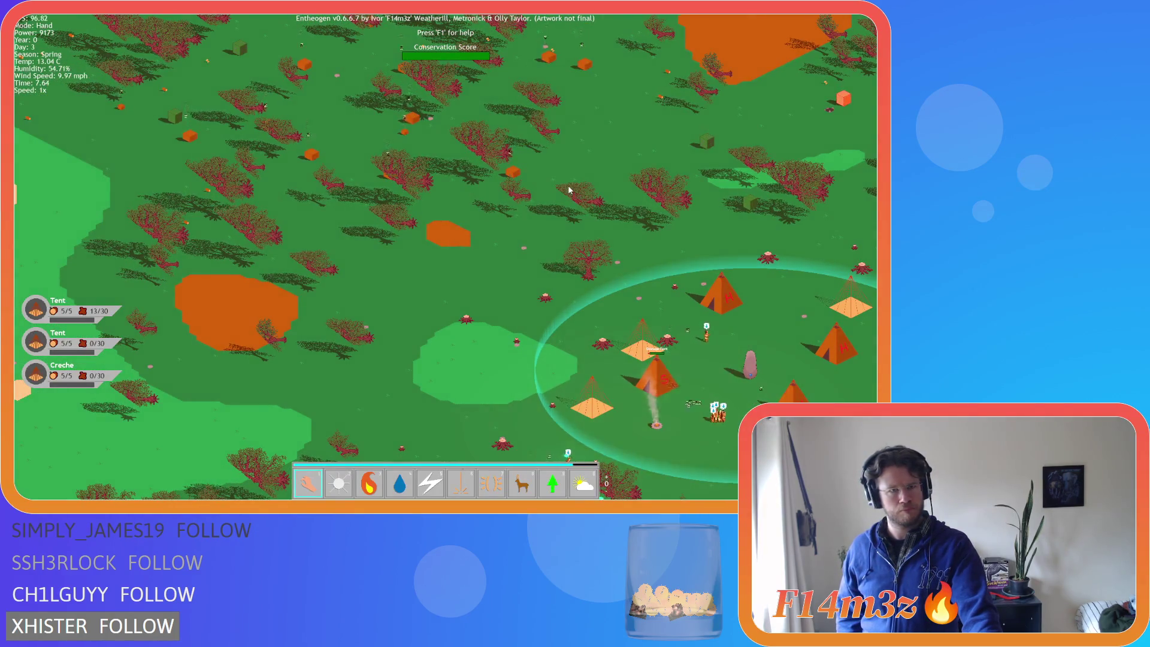
After checking the redrawn trees, quit the game and confirm with Y
key("Escape")
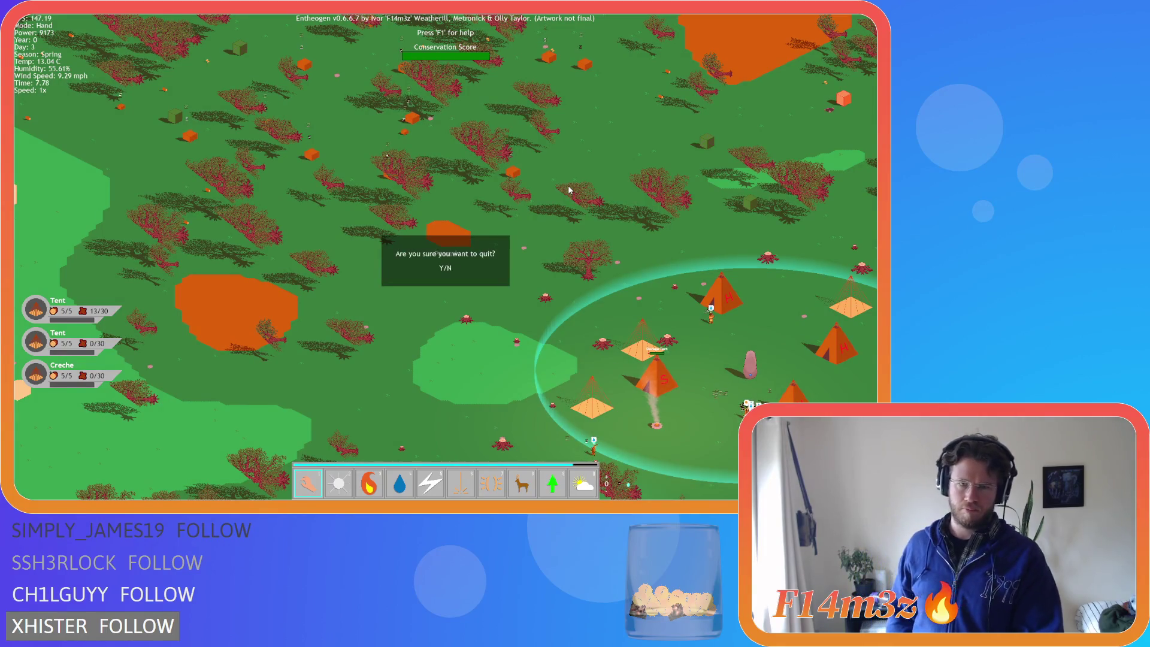
key("y")
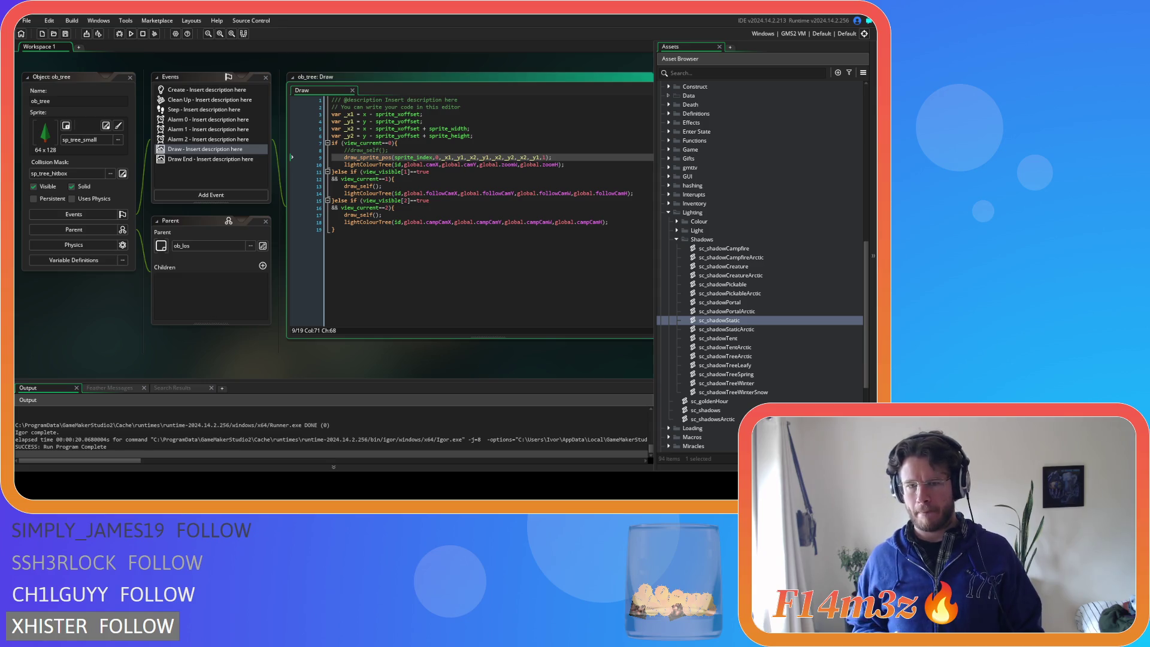
left_click(447, 157)
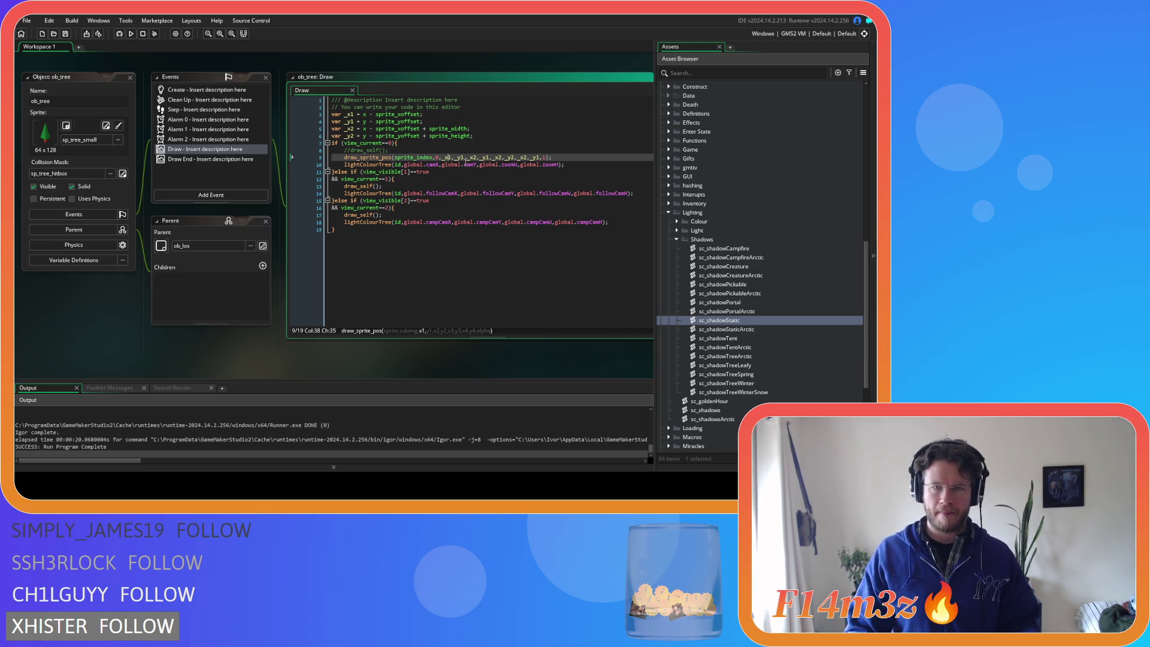
left_click(472, 158)
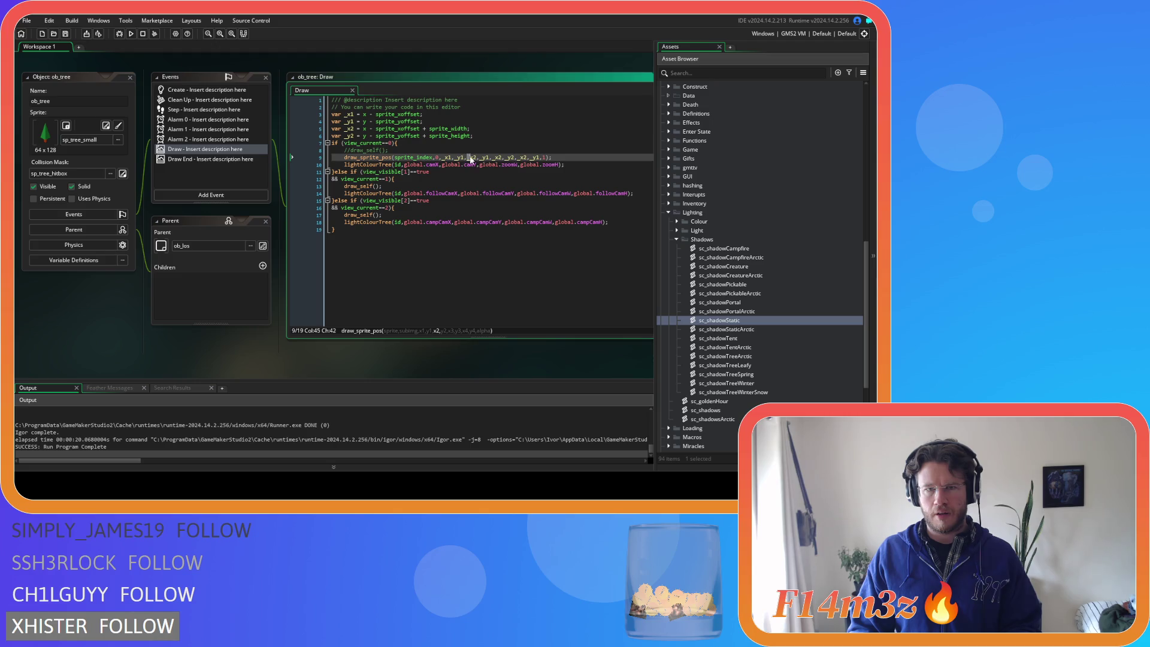
left_click(498, 157)
left_click(510, 158)
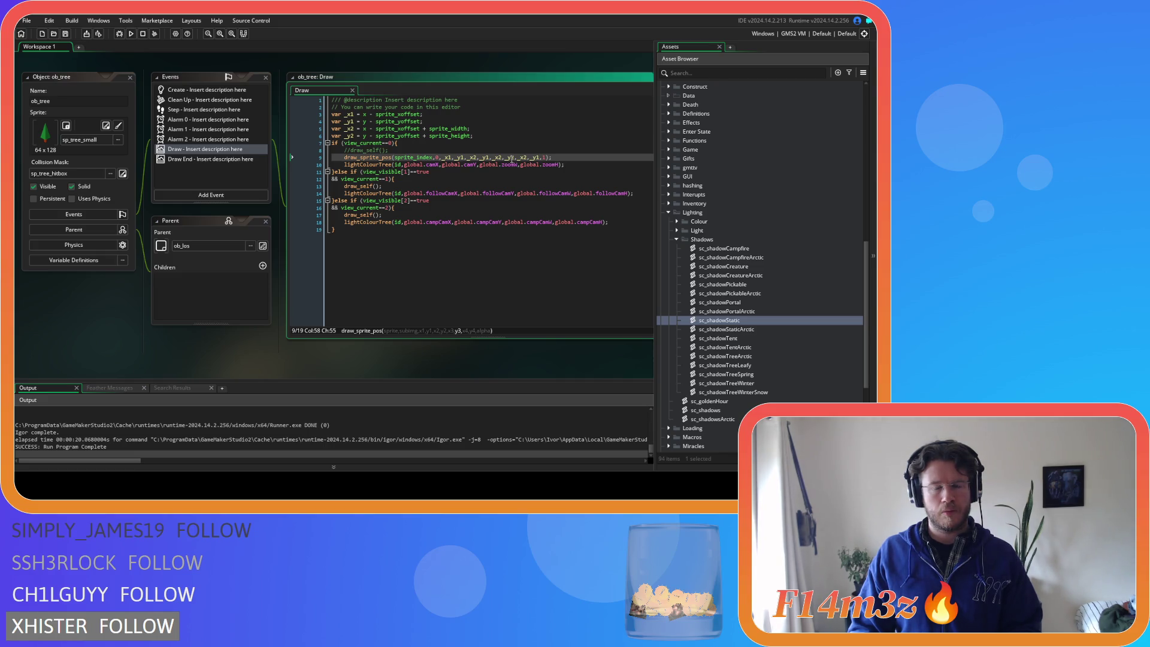
left_click(523, 158)
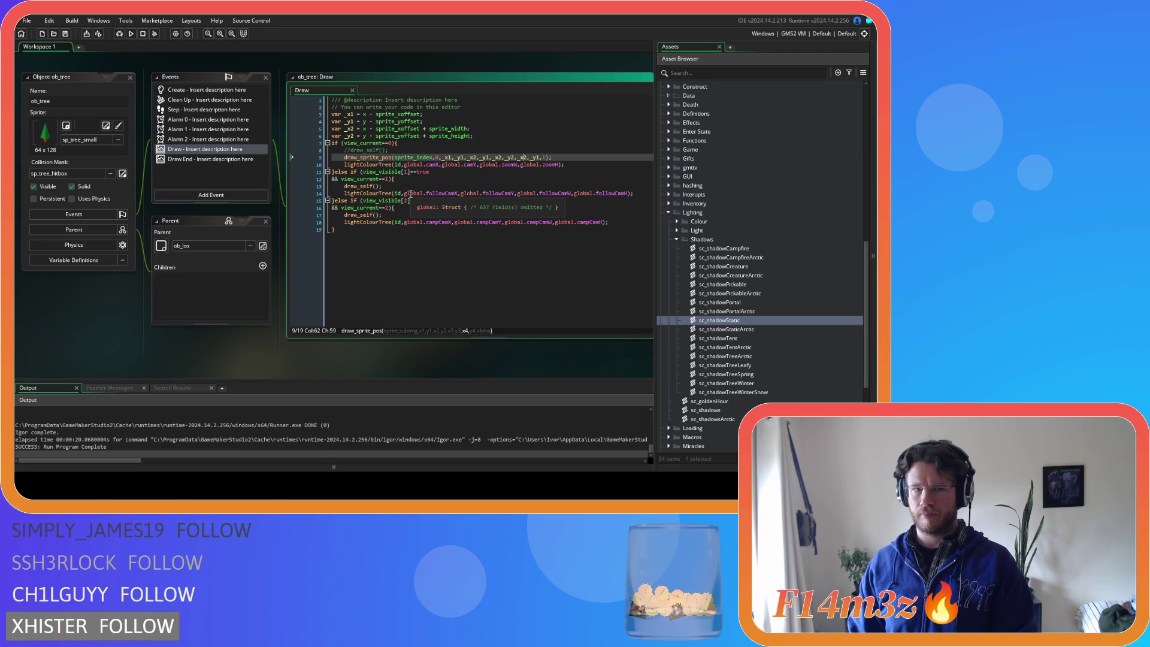
left_click(450, 157)
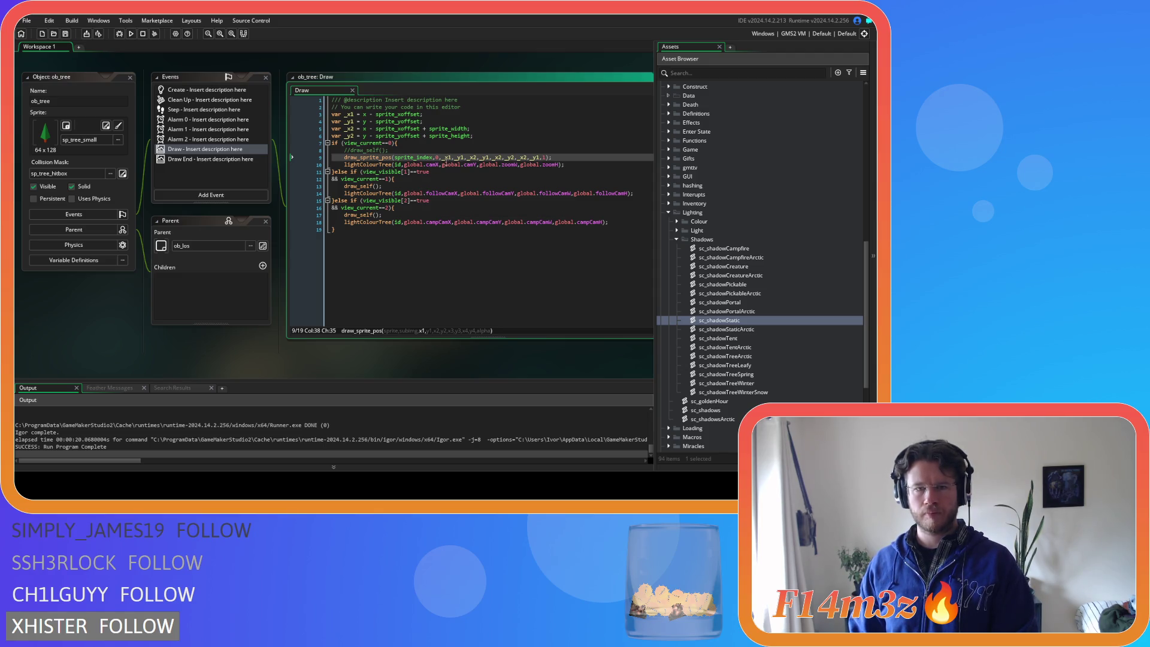
left_click(471, 158)
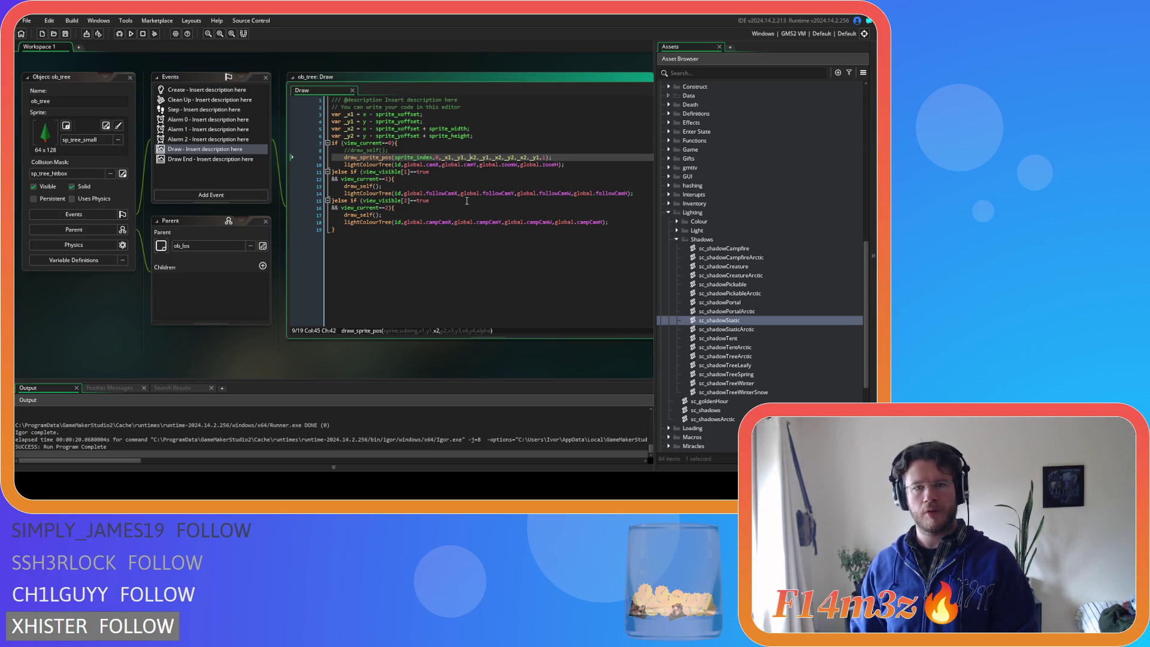
Change the fourth corner on line 9 from _x2,_y1 to _x1,_y2
key("Right")
key("Right")
key("Right")
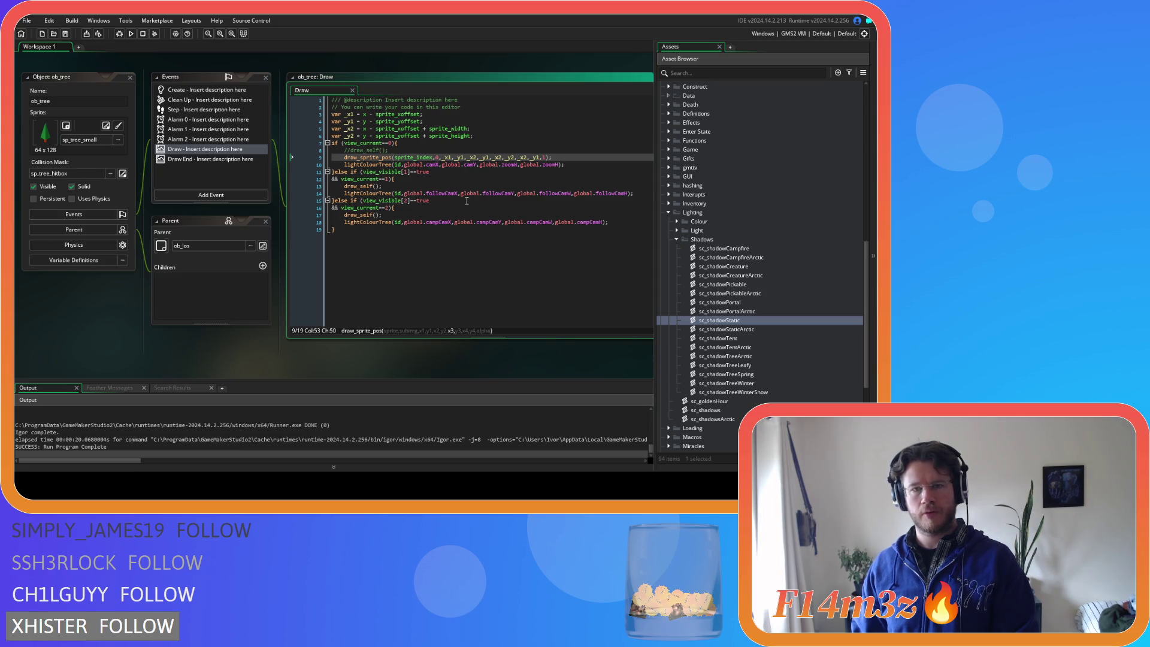
key("Right")
key("Right")
key("Right")
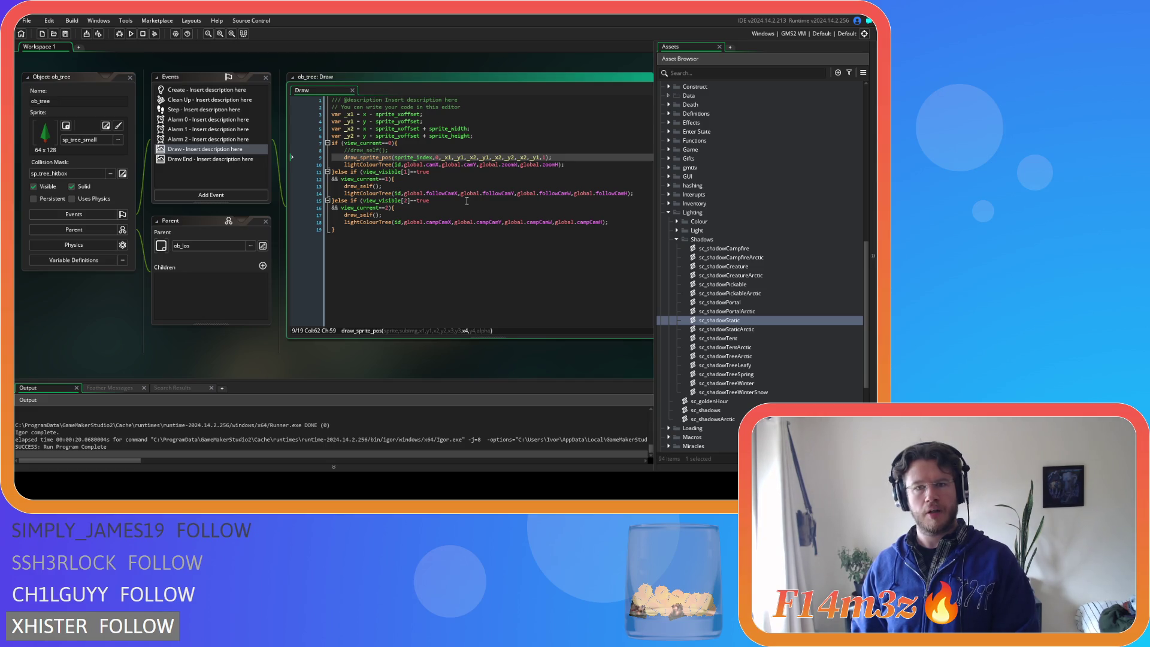
key("Delete")
type("1")
key("Escape")
key("Right")
key("Right")
key("Right")
key("Delete")
type("2")
key("Escape")
Save the Draw code, run the game with F5, then quit it with Y
key("ctrl+s")
key("F5")
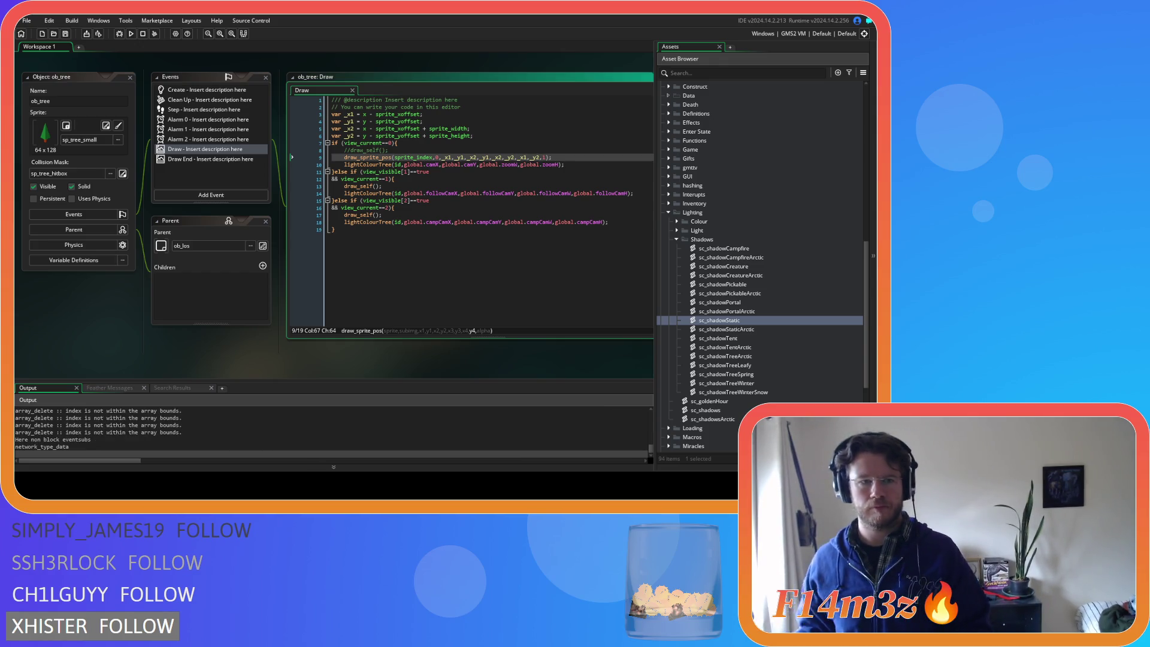
key("alt+Tab")
key("Escape")
key("y")
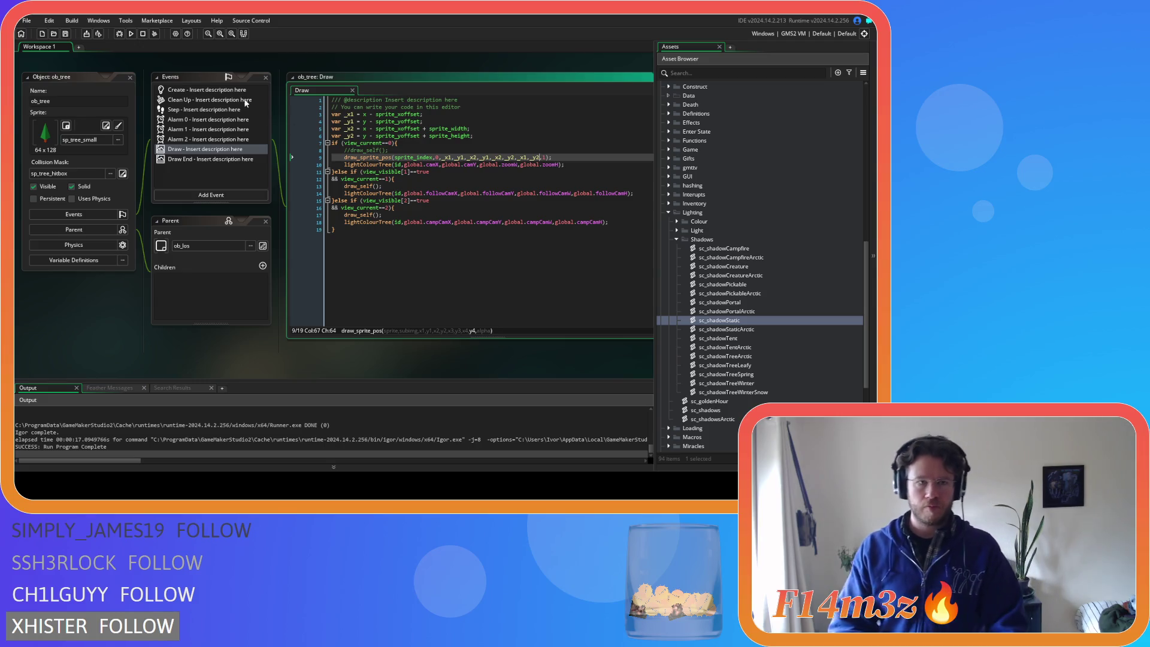
Append a '//skew' comment and a blank line after the Step code, then switch back to Draw
left_click(207, 109)
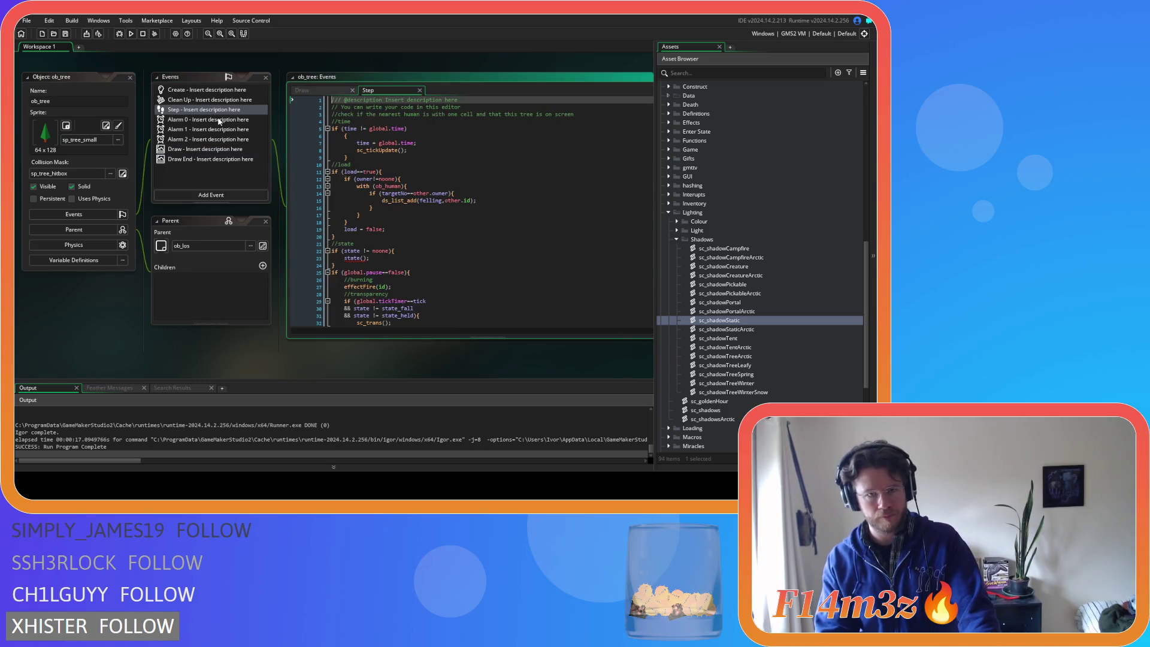
scroll(380, 168, "down", 3)
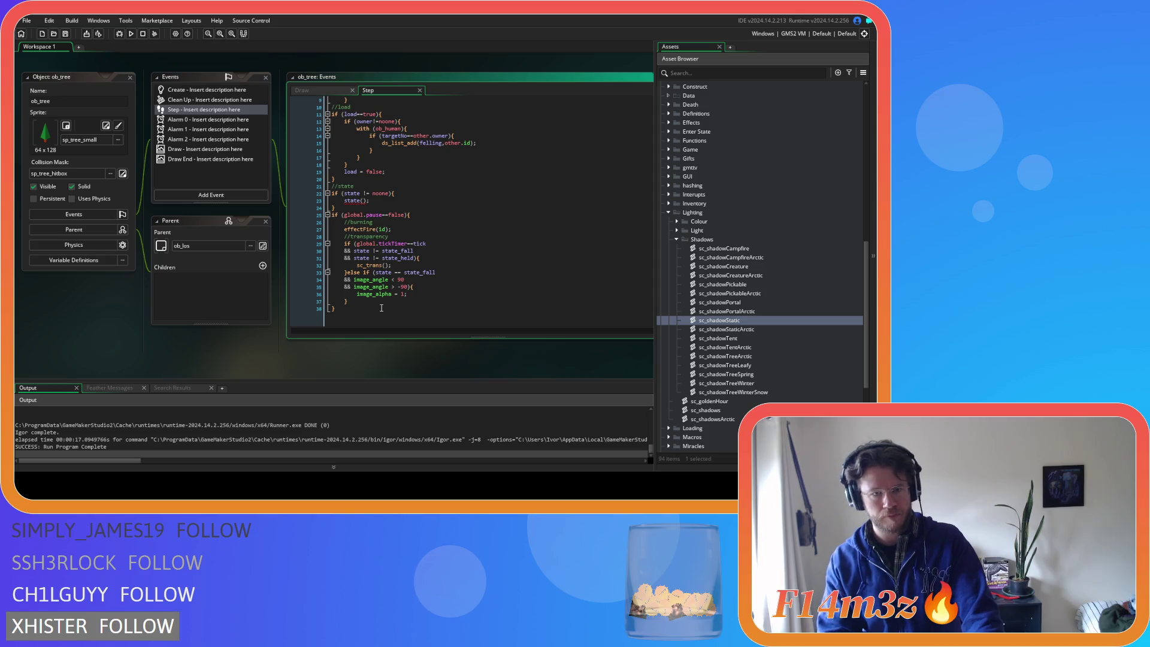
left_click(413, 315)
scroll(407, 276, "up", 2)
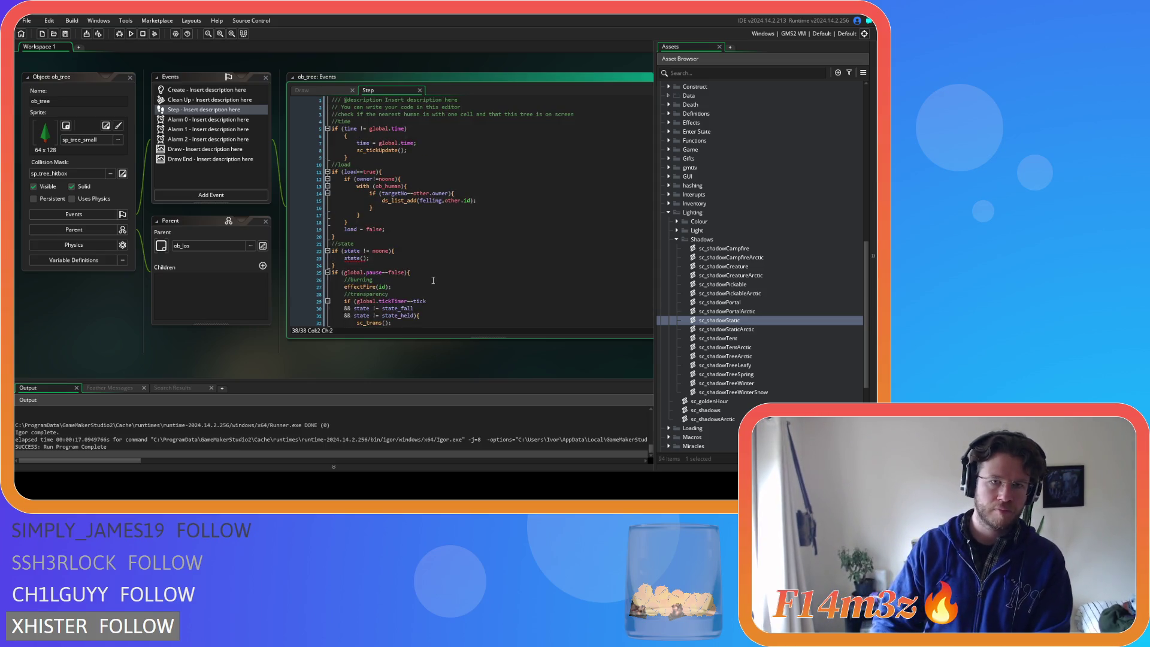
scroll(394, 221, "down", 2)
key("Return")
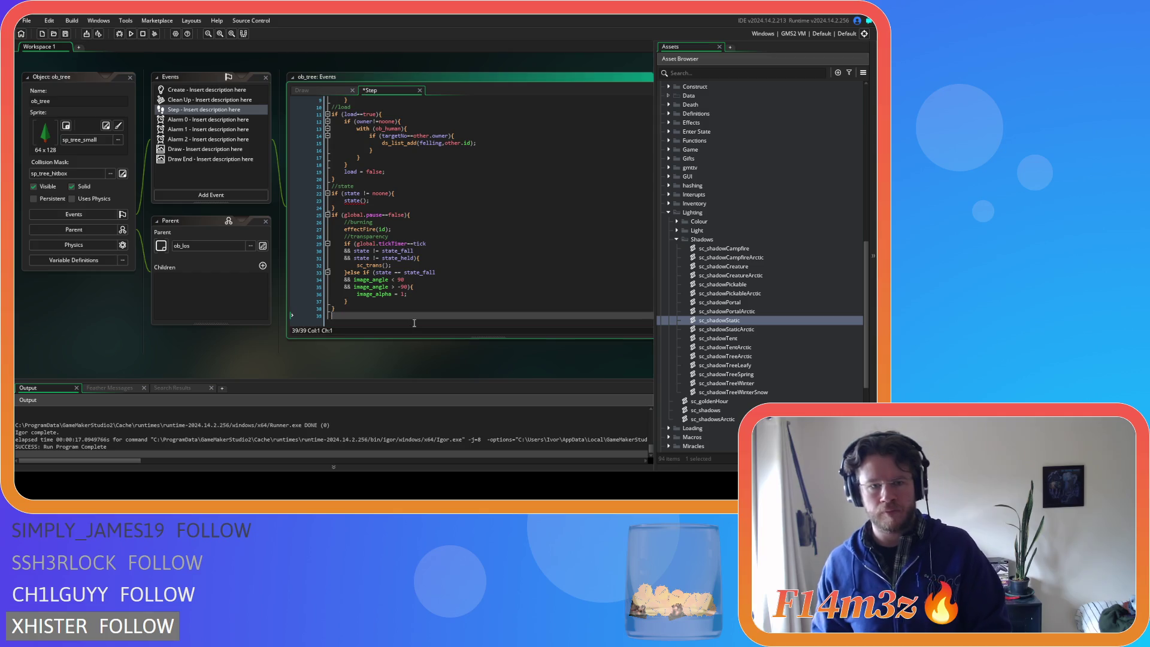
type("//ske")
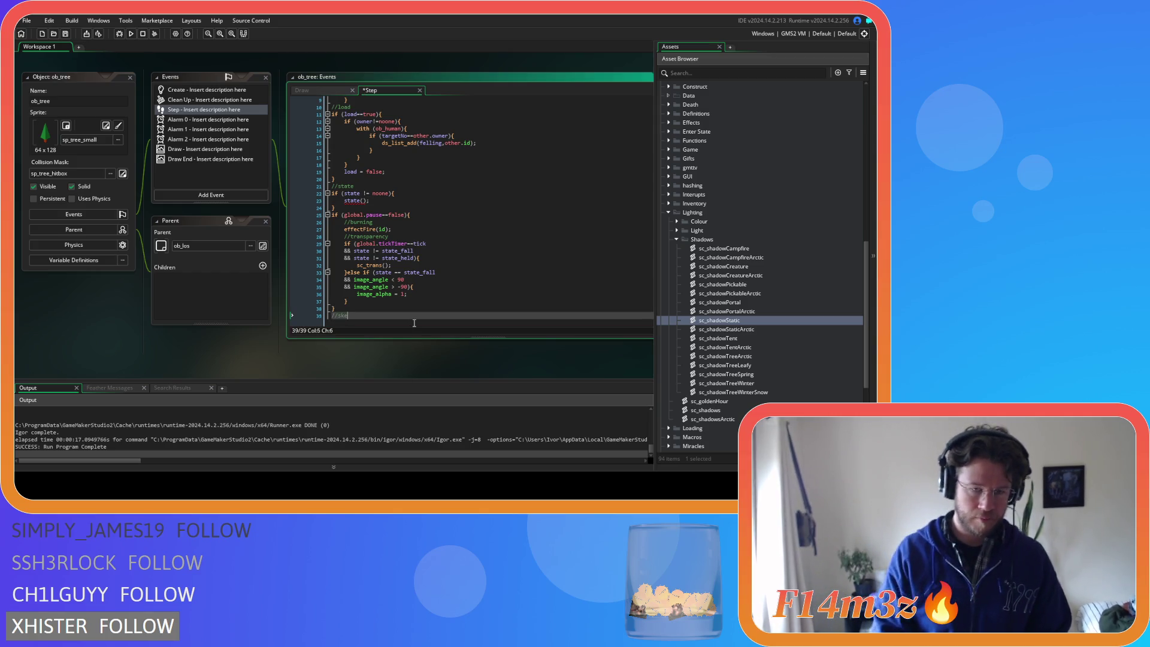
type("w")
key("Return")
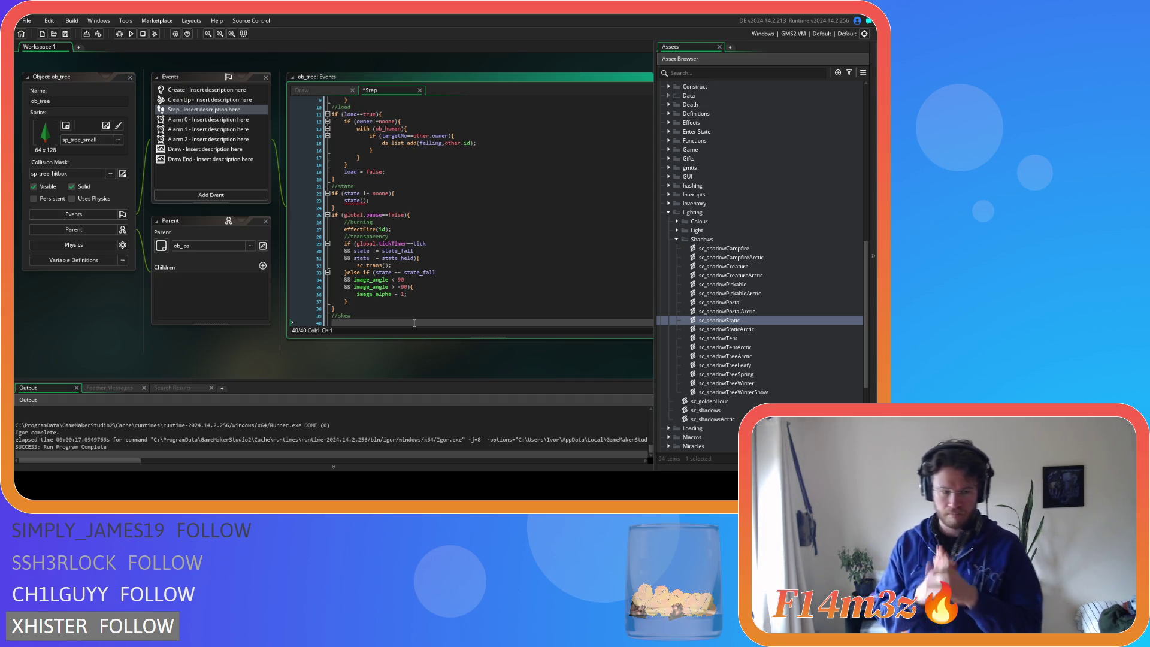
left_click(301, 90)
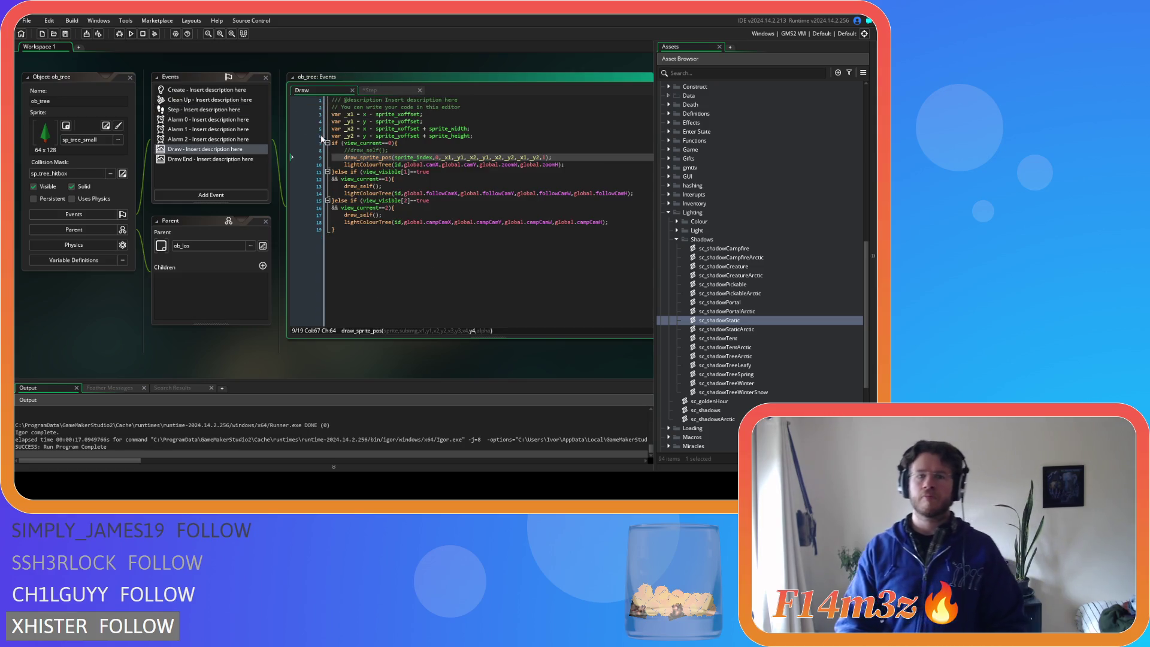
Open ob_tree's Create event, move its tab to the front, and place the cursor at line 28
left_click(193, 91)
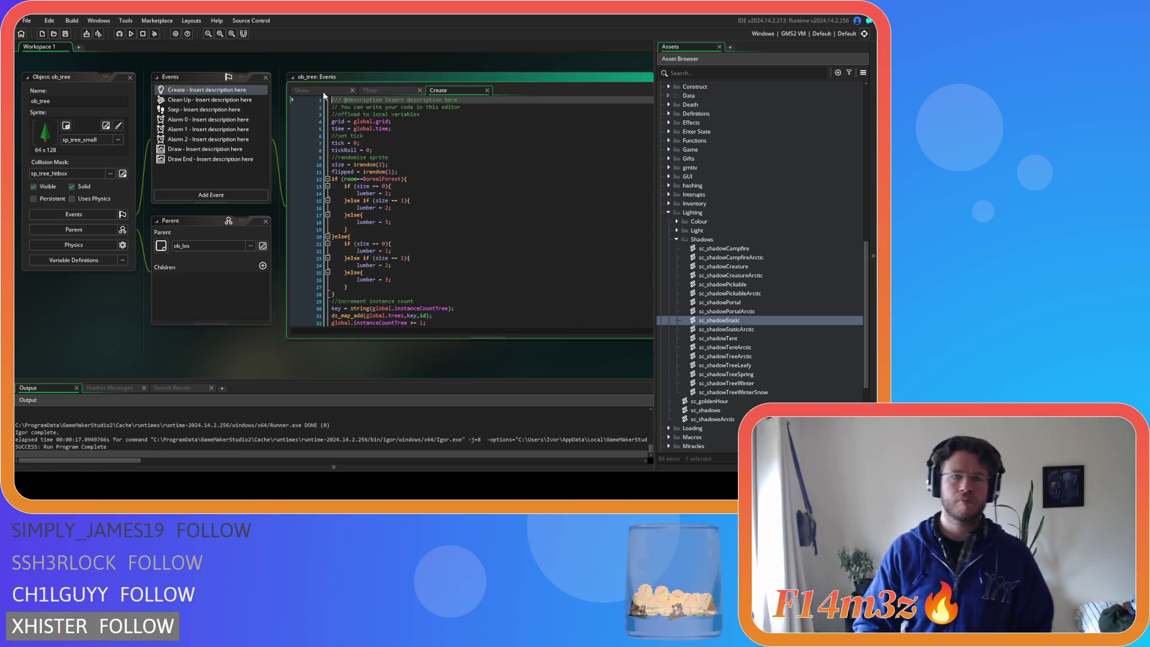
left_click_drag(444, 91, 303, 90)
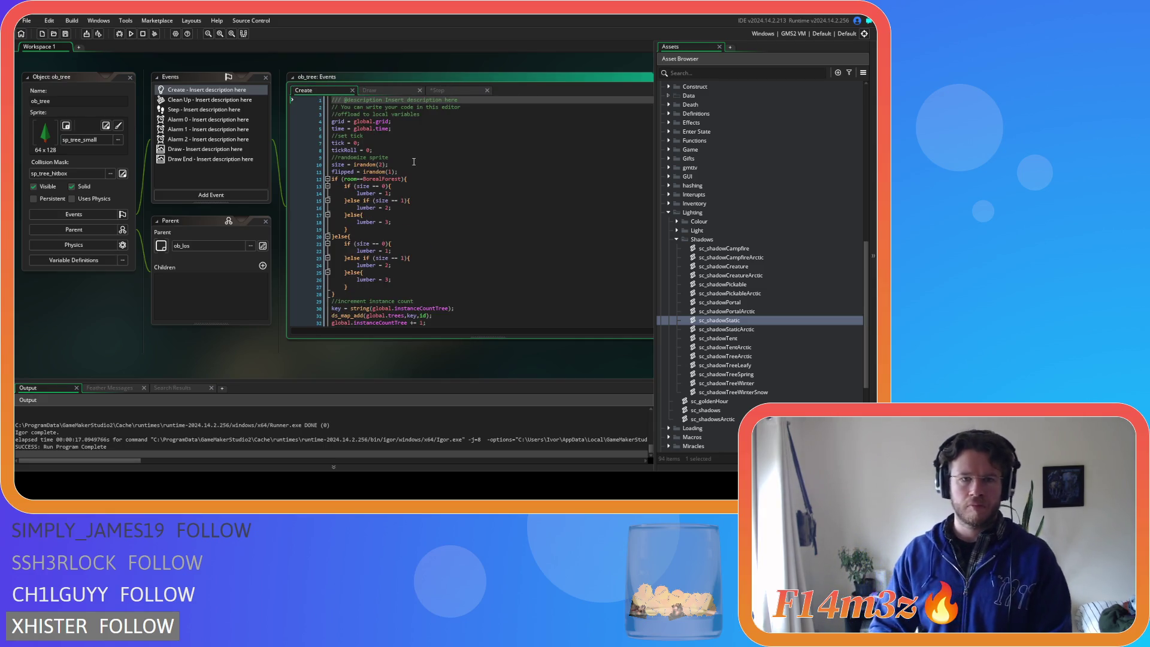
scroll(413, 162, "down", 9)
scroll(413, 162, "up", 7)
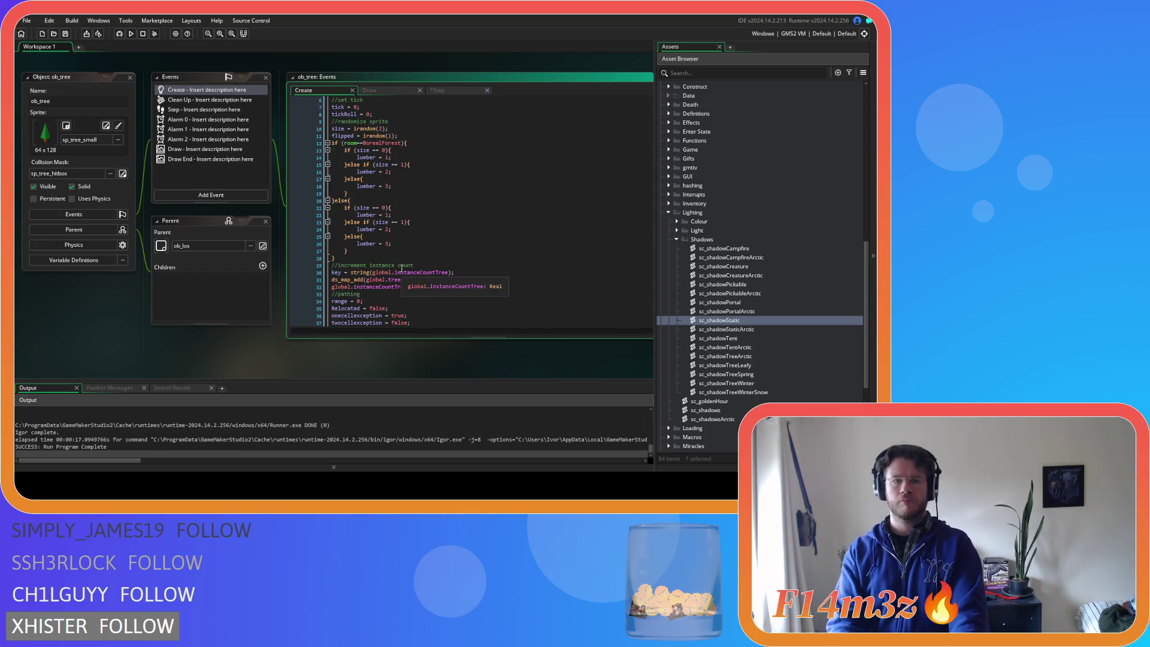
left_click(419, 258)
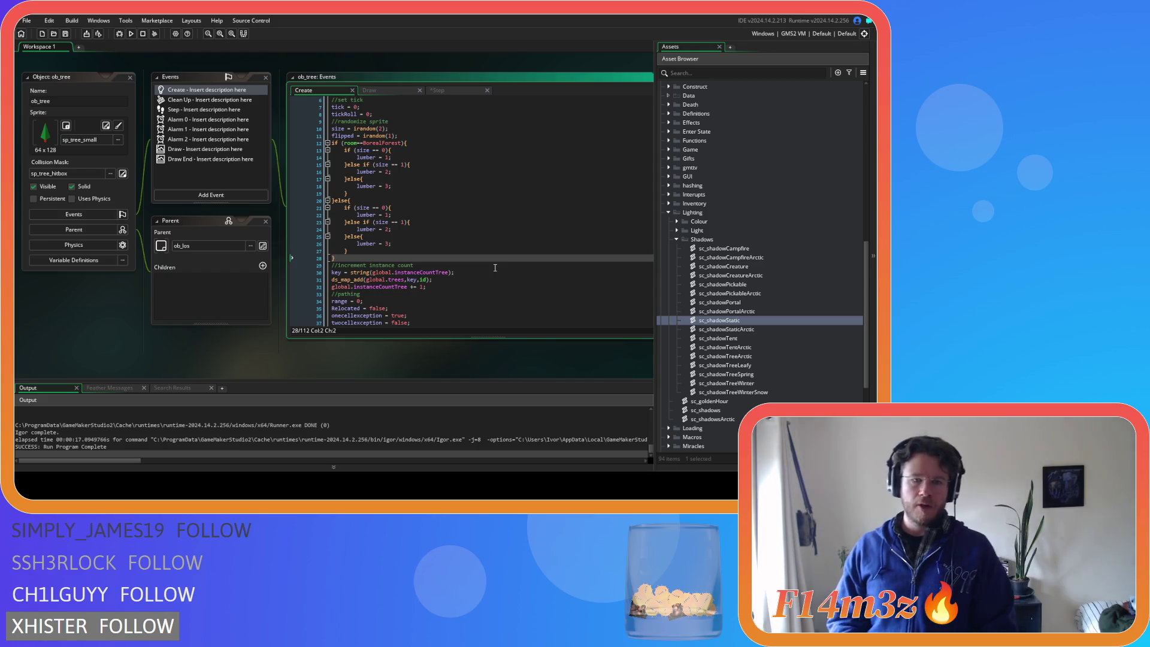
Insert 'sway = 0' after line 52 of the Create event, save, and bring the Step tab back
scroll(454, 266, "down", 7)
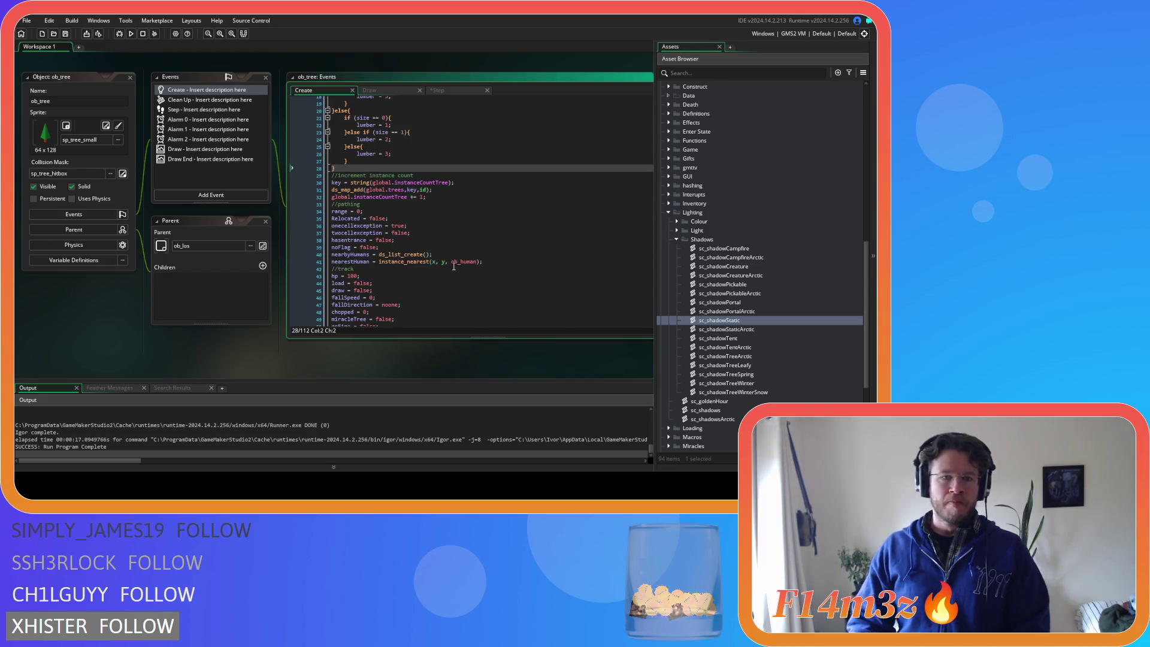
left_click(419, 288)
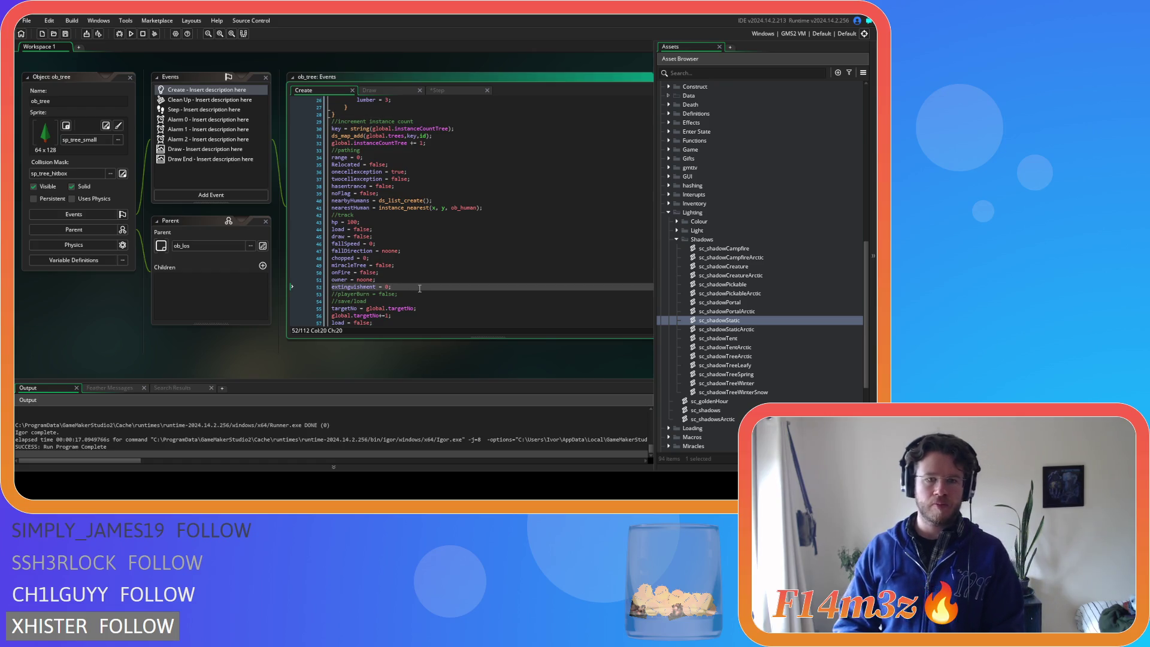
key("Return")
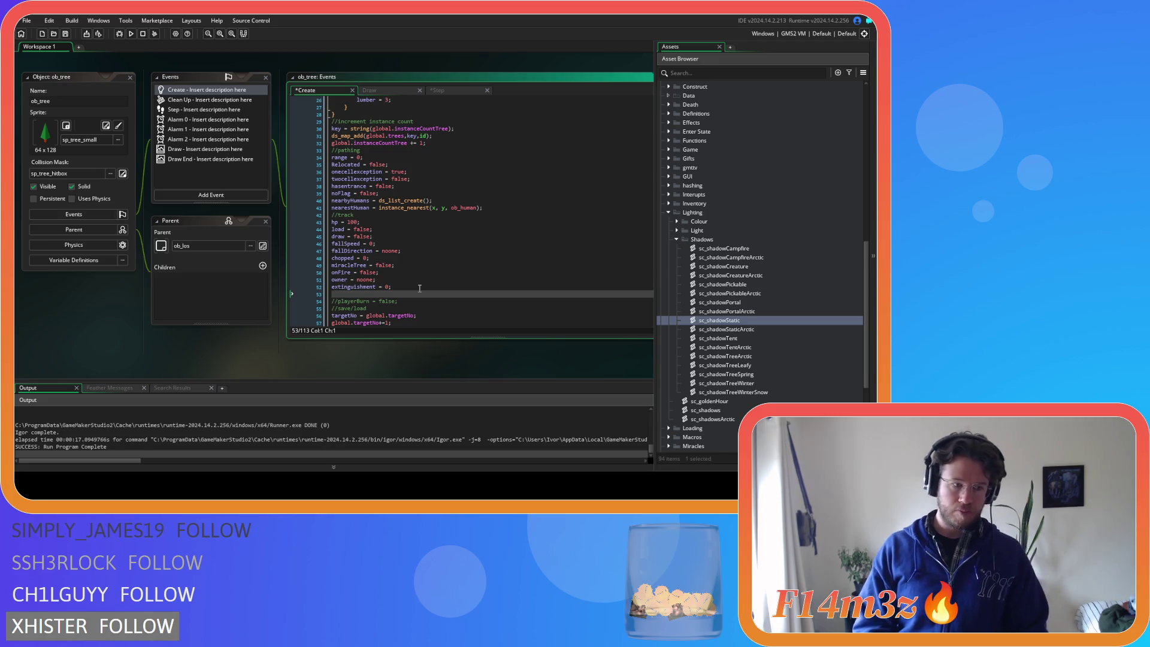
type("sway")
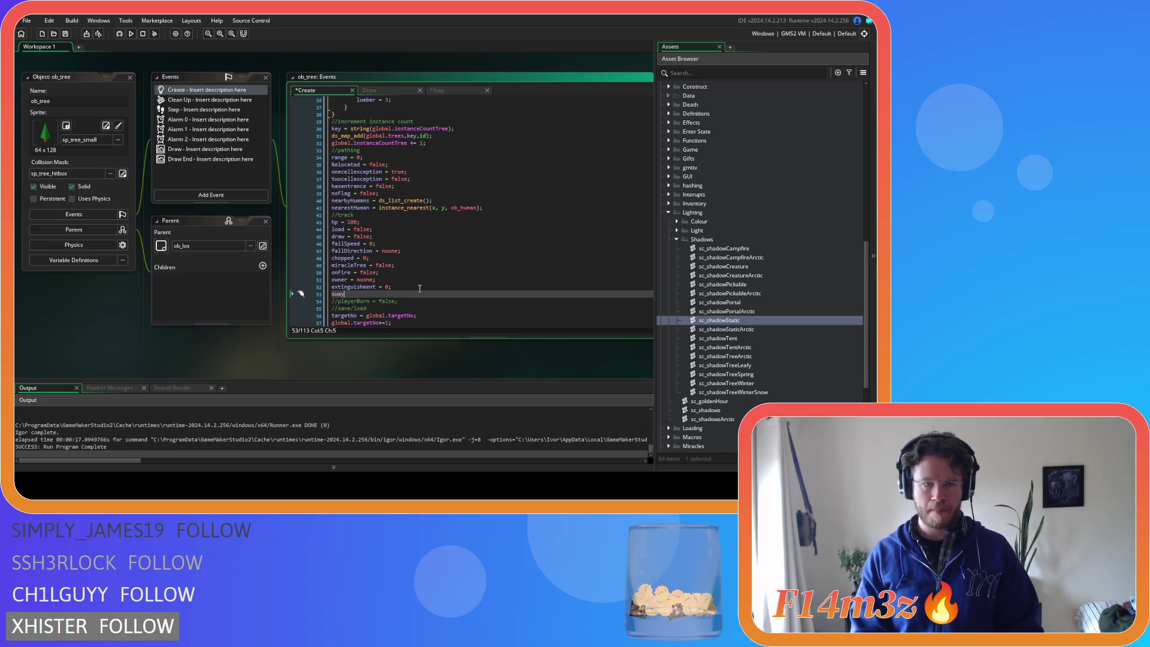
type(" = 0")
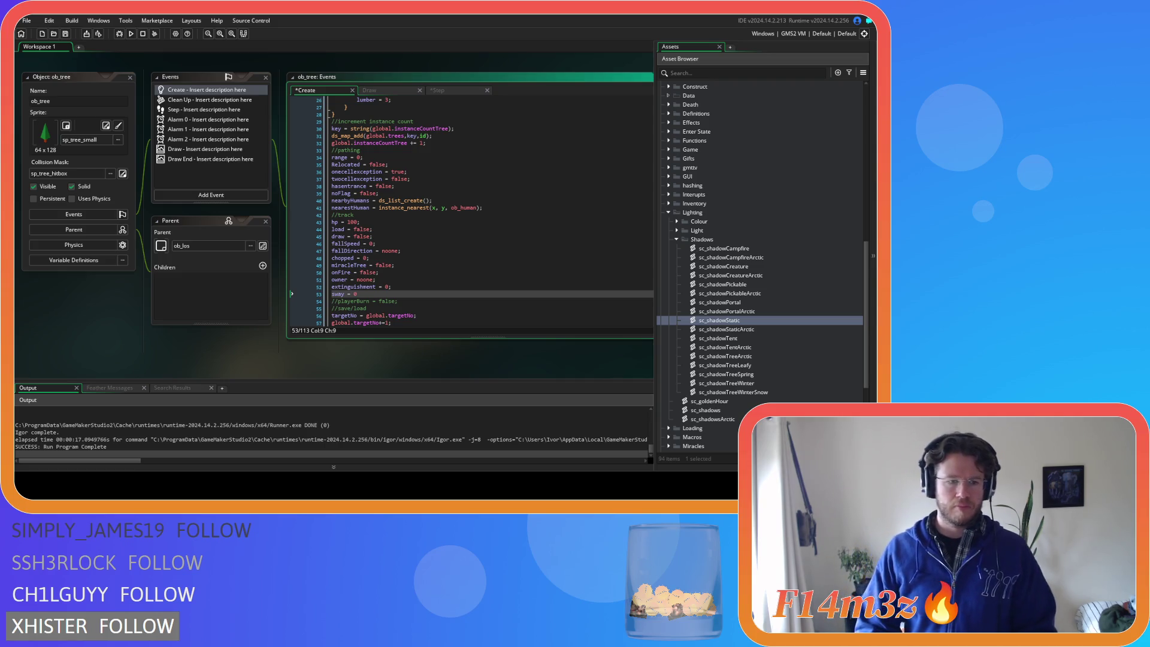
key("ctrl+s")
left_click_drag(386, 88, 455, 90)
left_click(368, 90)
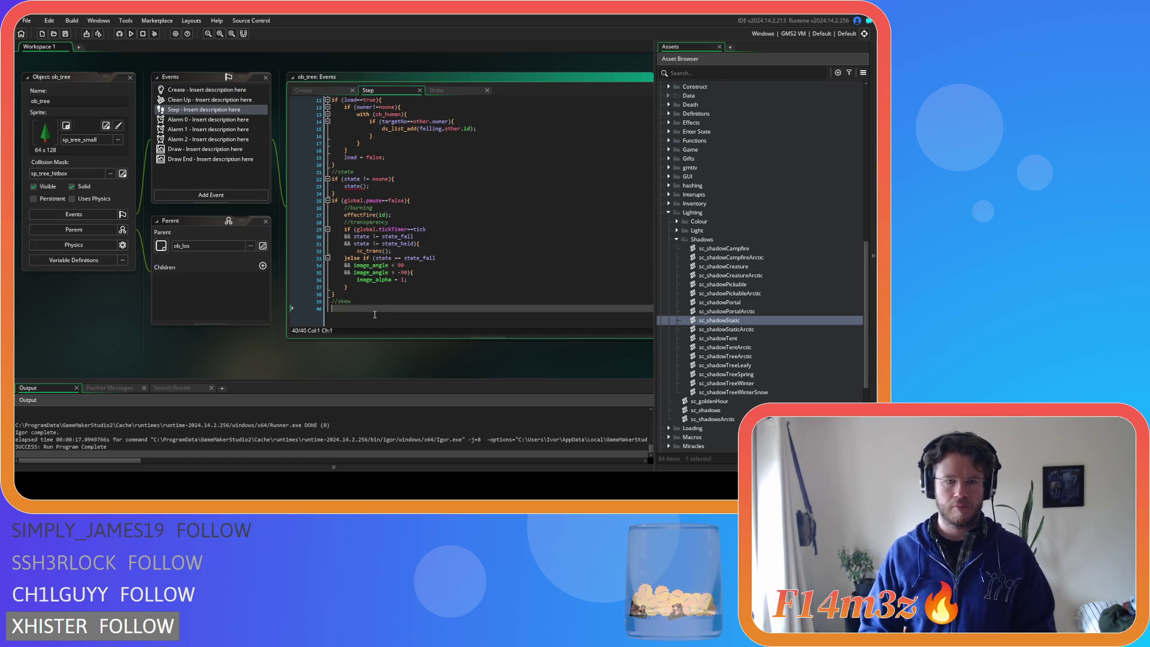
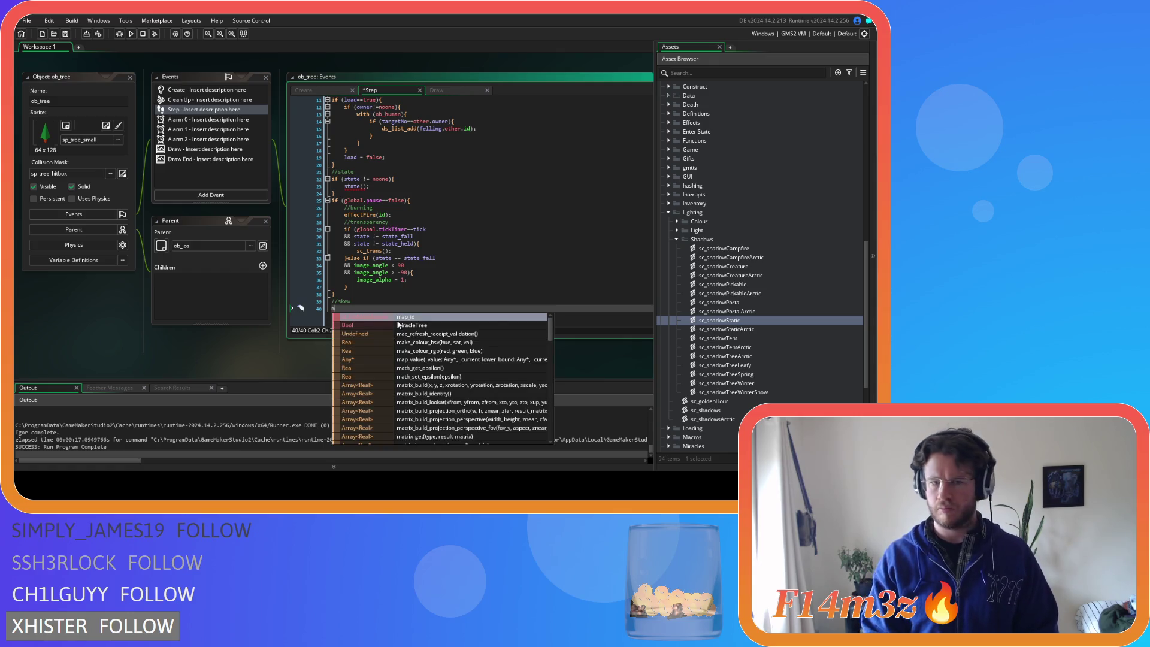
Add sway_min = -10; under the skew comment and duplicate it as sway_max = -10;
key("BackSpace")
type("sway")
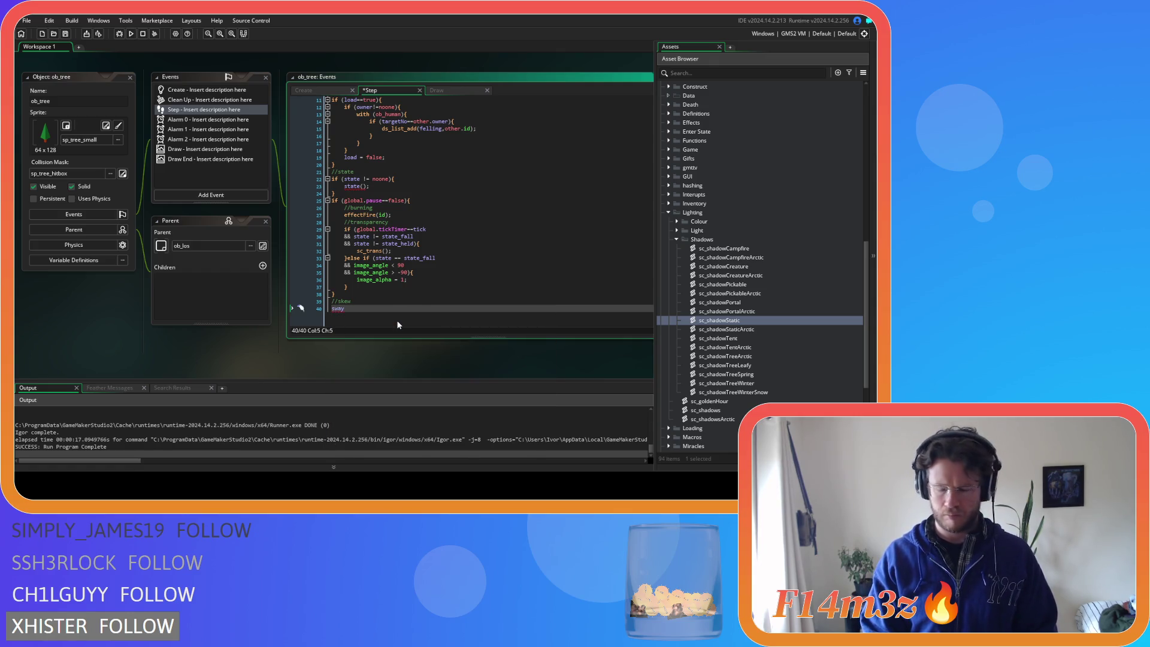
type("_min = -")
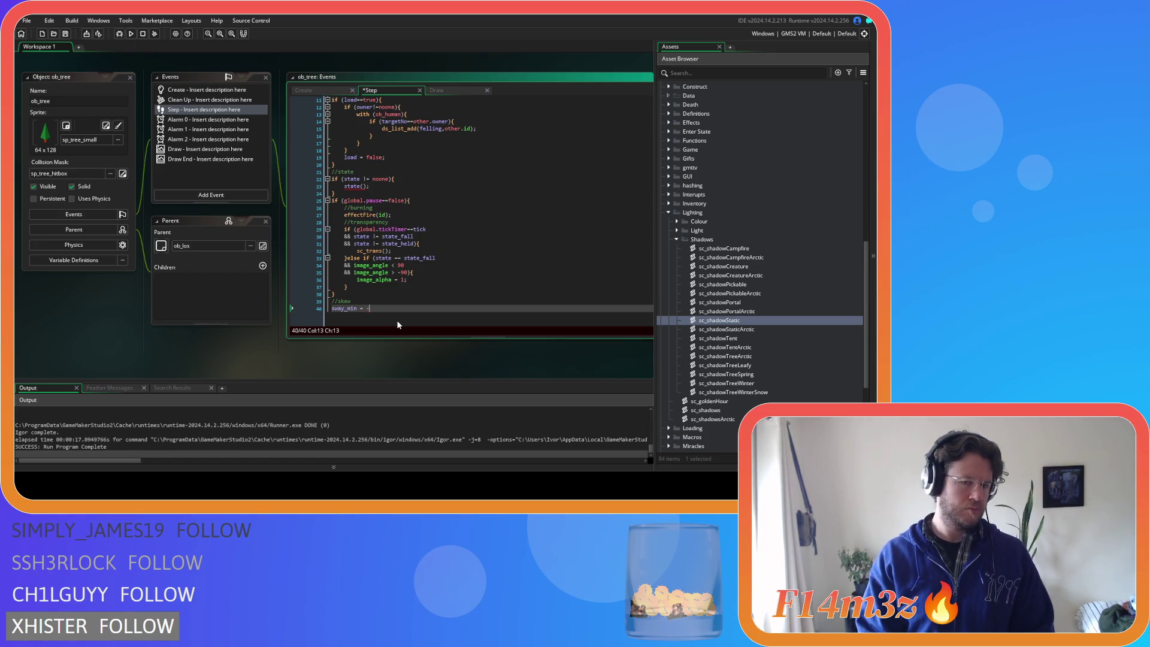
type("10;")
key("ctrl+d")
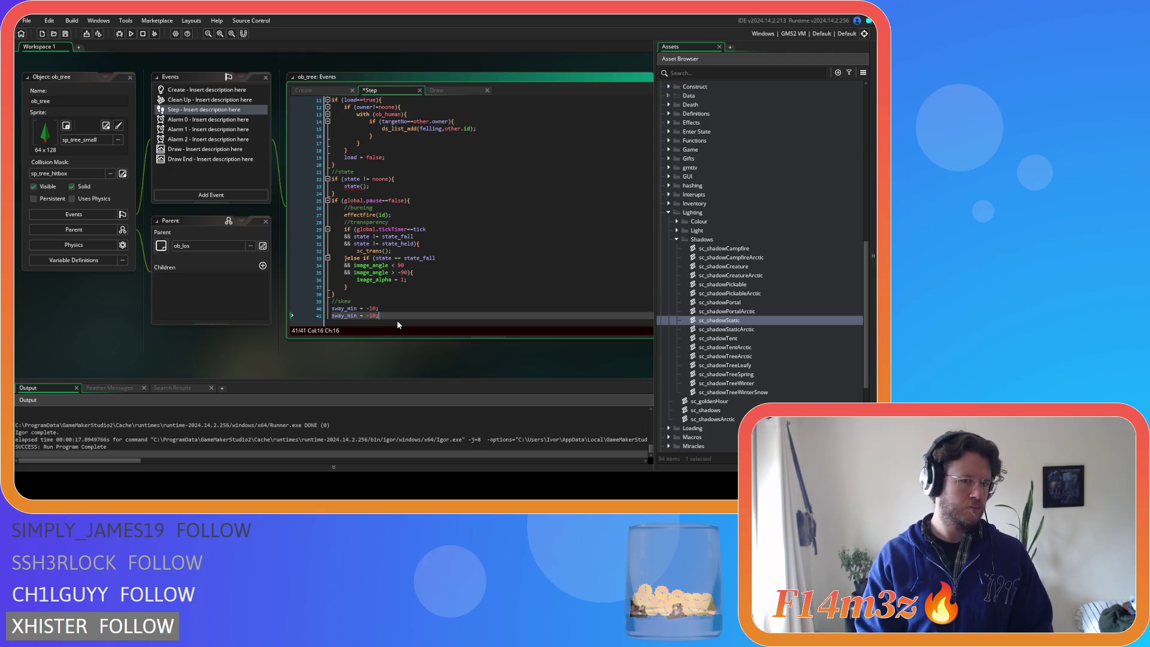
key("Left")
key("Left")
key("Left")
key("BackSpace")
type("ax")
key("Delete")
key("Right")
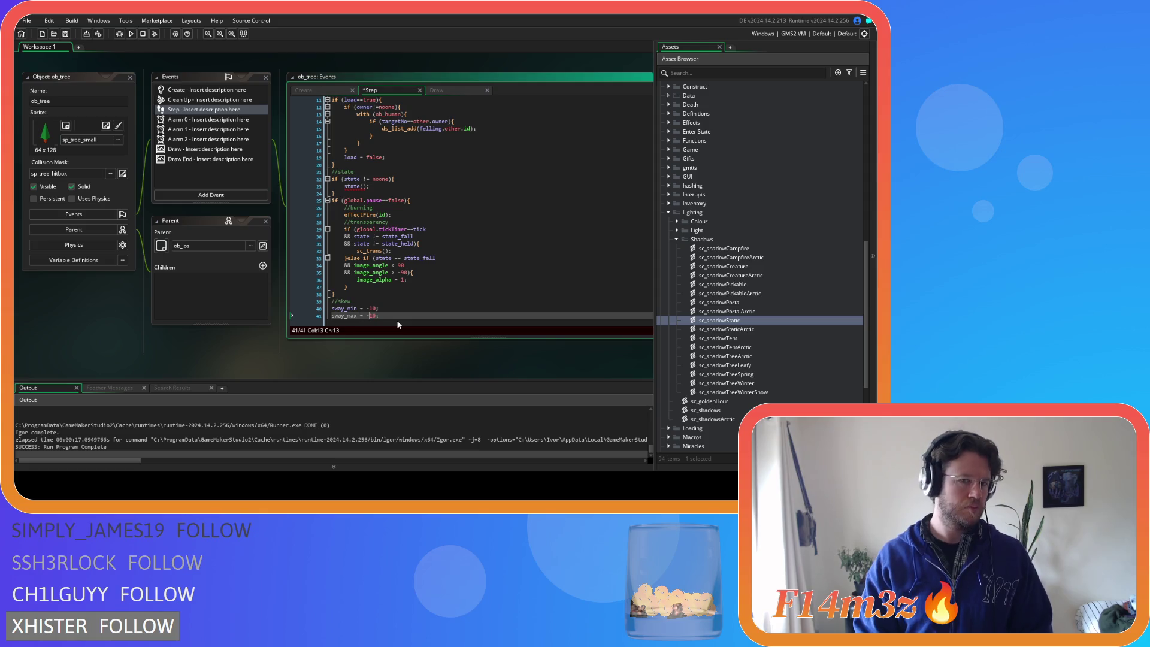
Begin a sway_direction = assignment on a new line below sway_max
key("Return")
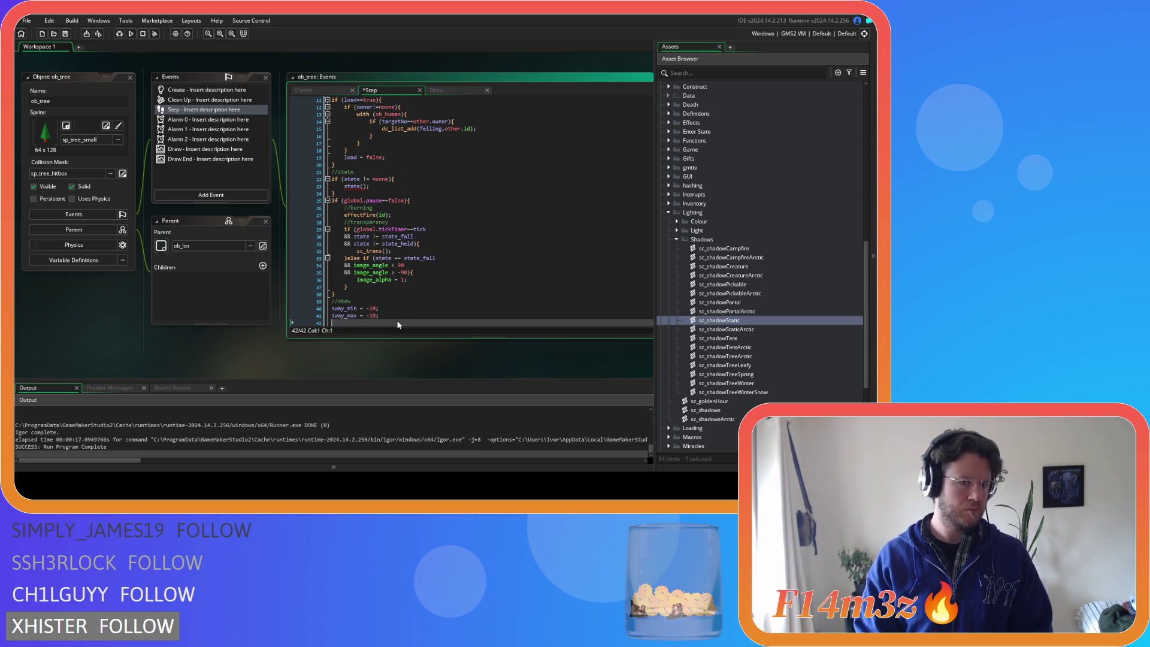
type("sat")
key("BackSpace")
type("y_direction = 1;")
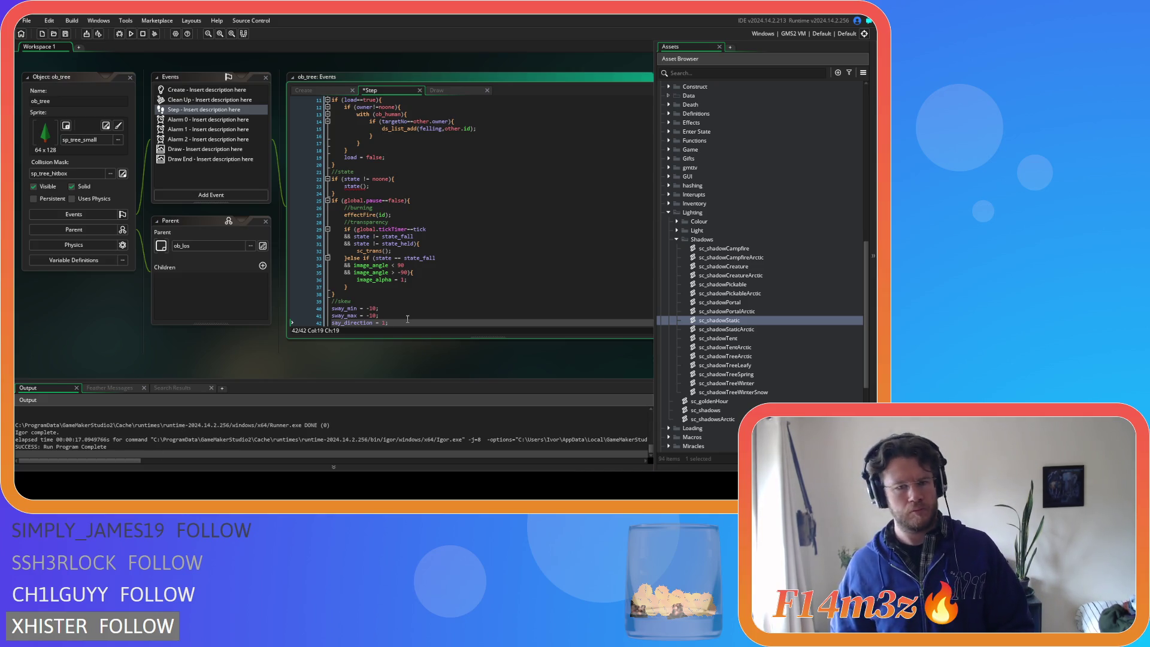
Correct say_direction to sway_direction and remove the minus sign so sway_max is 10
scroll(407, 312, "down", 1)
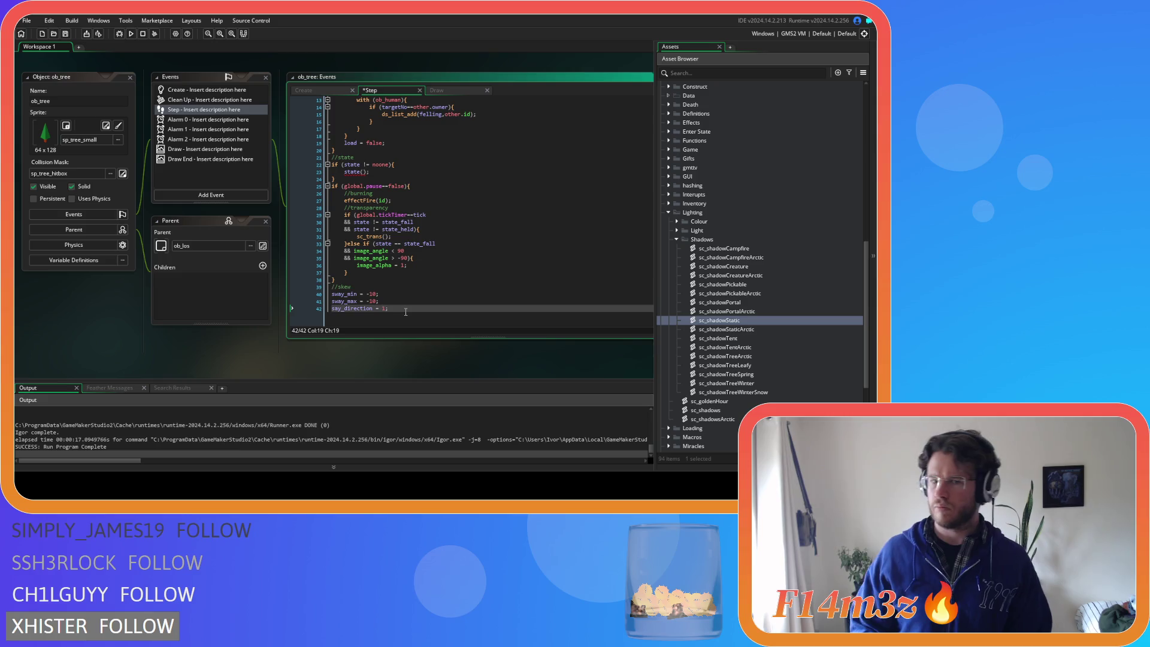
left_click(335, 308)
type("w")
left_click(422, 307)
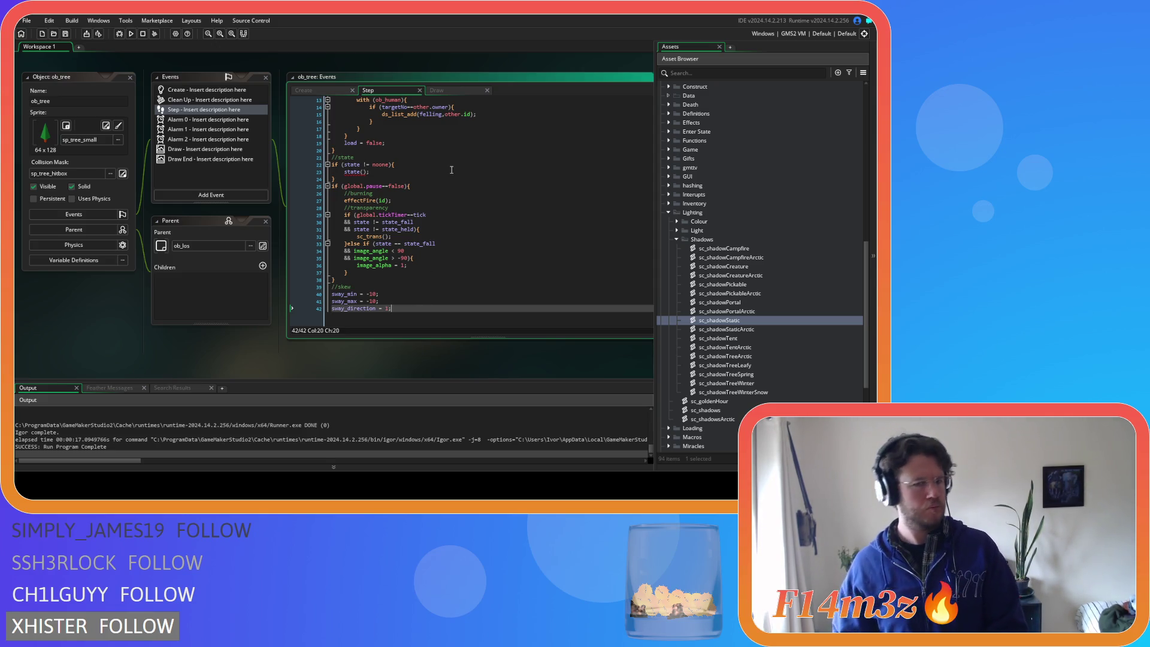
left_click(369, 300)
key("BackSpace")
Remove the sway_min, sway_max and sway_direction lines from the Step code for relocation
left_click(424, 314)
key("Return")
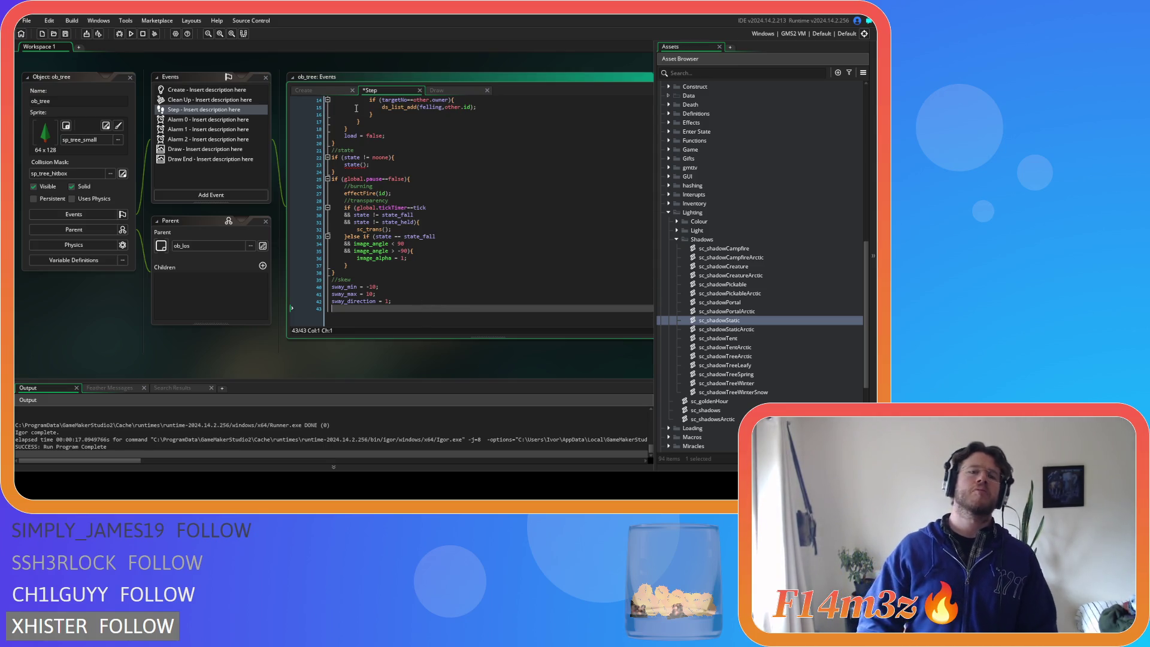
left_click_drag(419, 301, 322, 290)
left_click(403, 301)
left_click_drag(403, 302, 331, 287)
key("BackSpace")
In the Create event, add sway = 0; followed by the three sway variable lines, and save
left_click(331, 90)
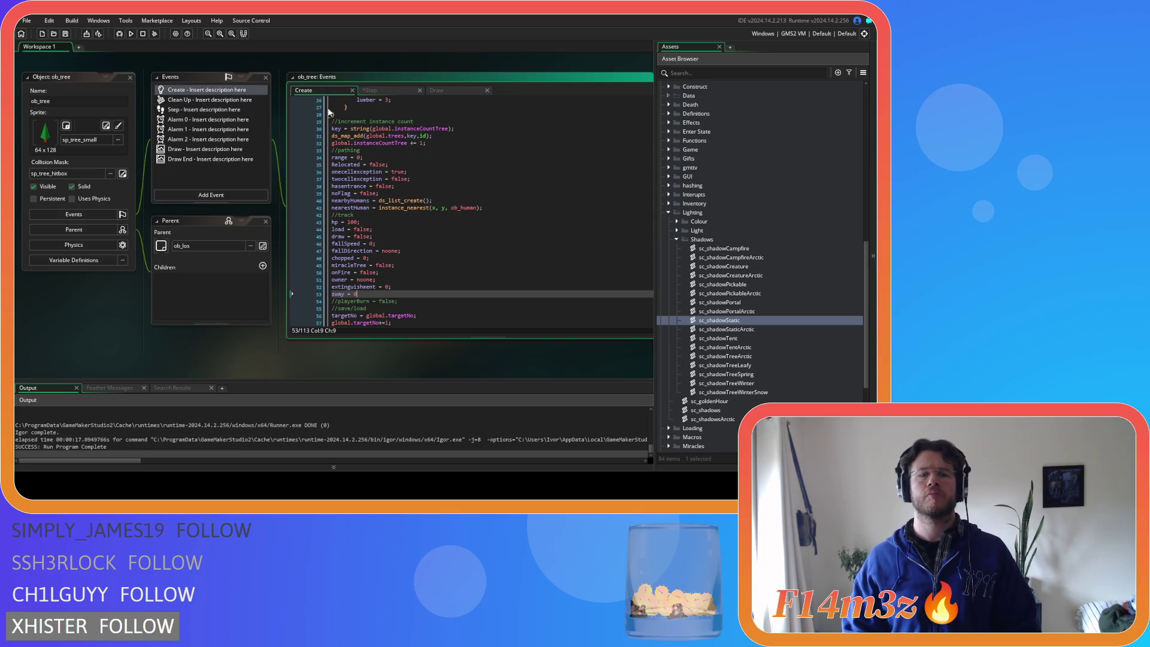
type(";")
key("Return")
type("sway_min = -10; sway_max = 10; sway_direction = 1;")
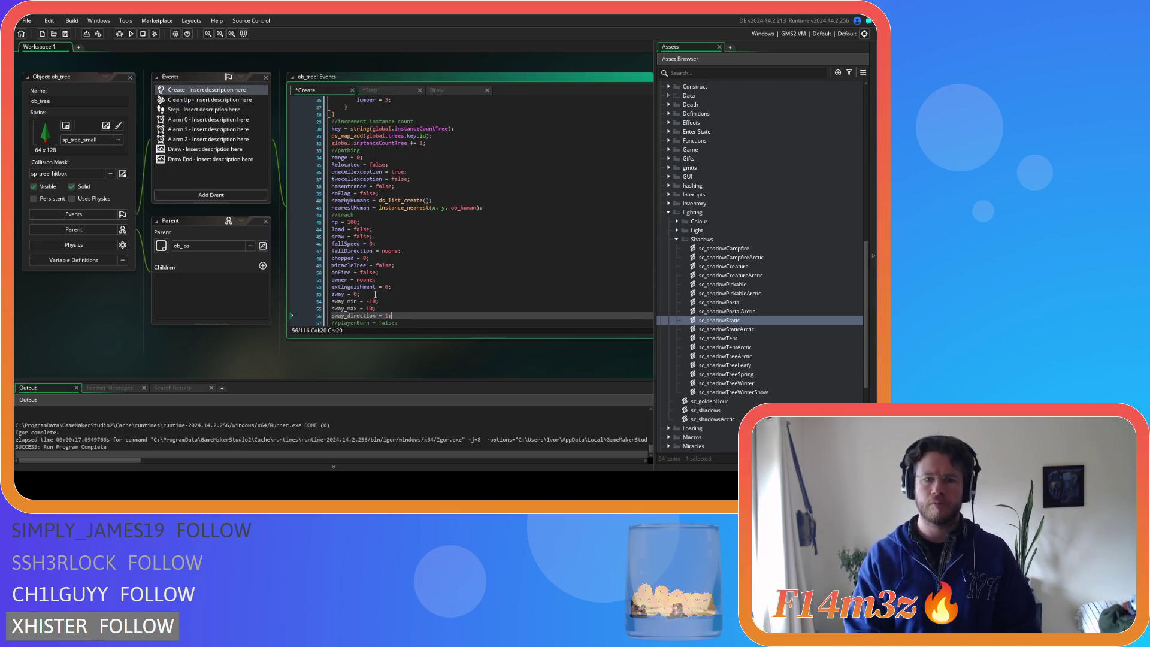
key("ctrl+s")
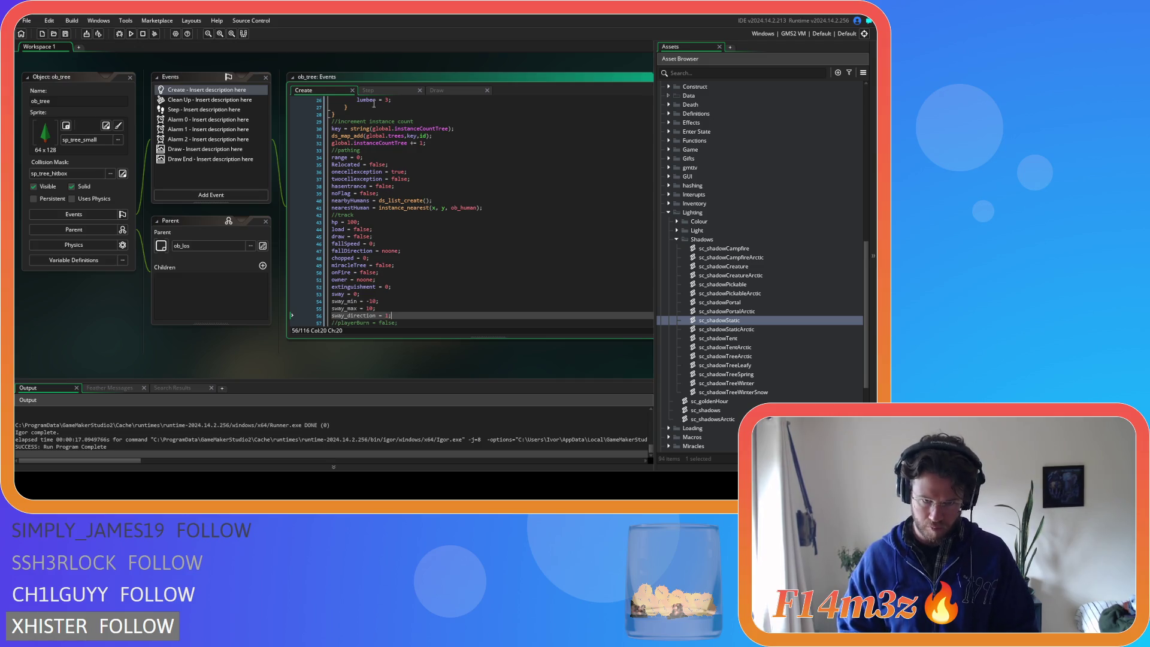
Start a sway += increment line in the Step event
left_click(368, 90)
type("if (")
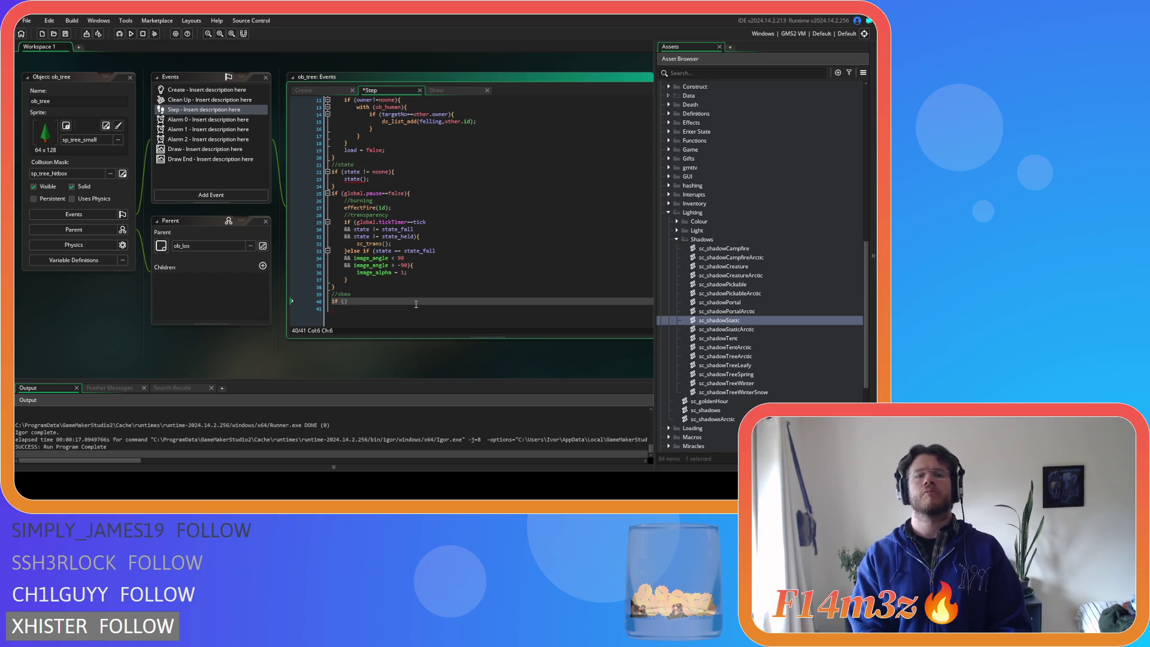
key("BackSpace")
key("BackSpace")
key("BackSpace")
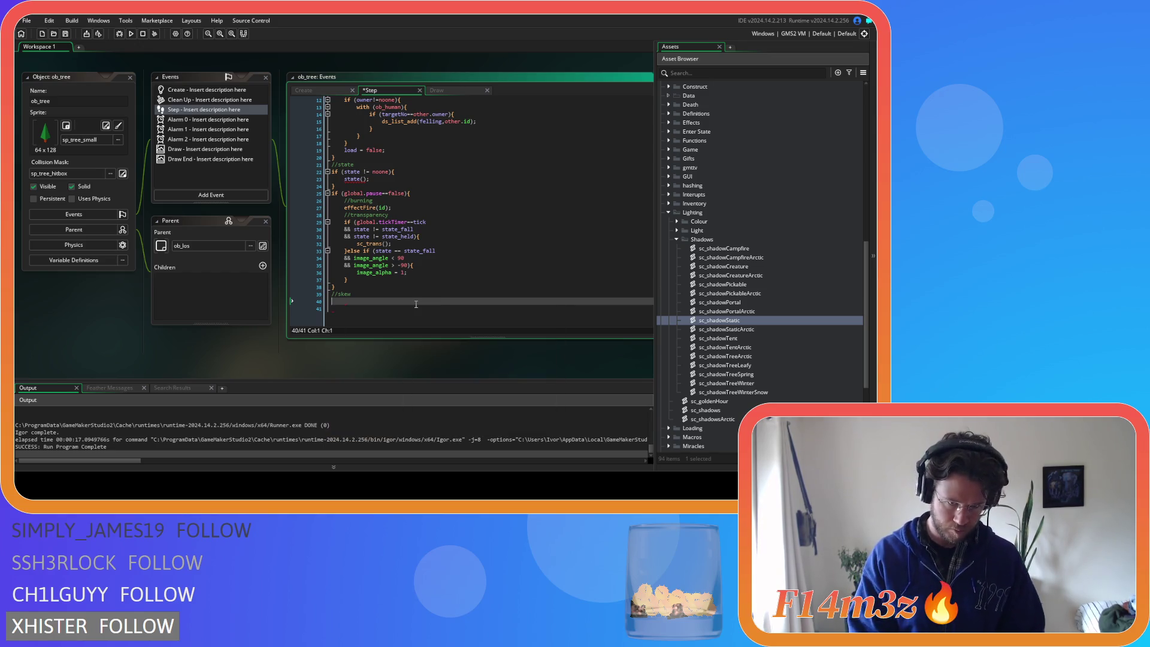
type("sway ")
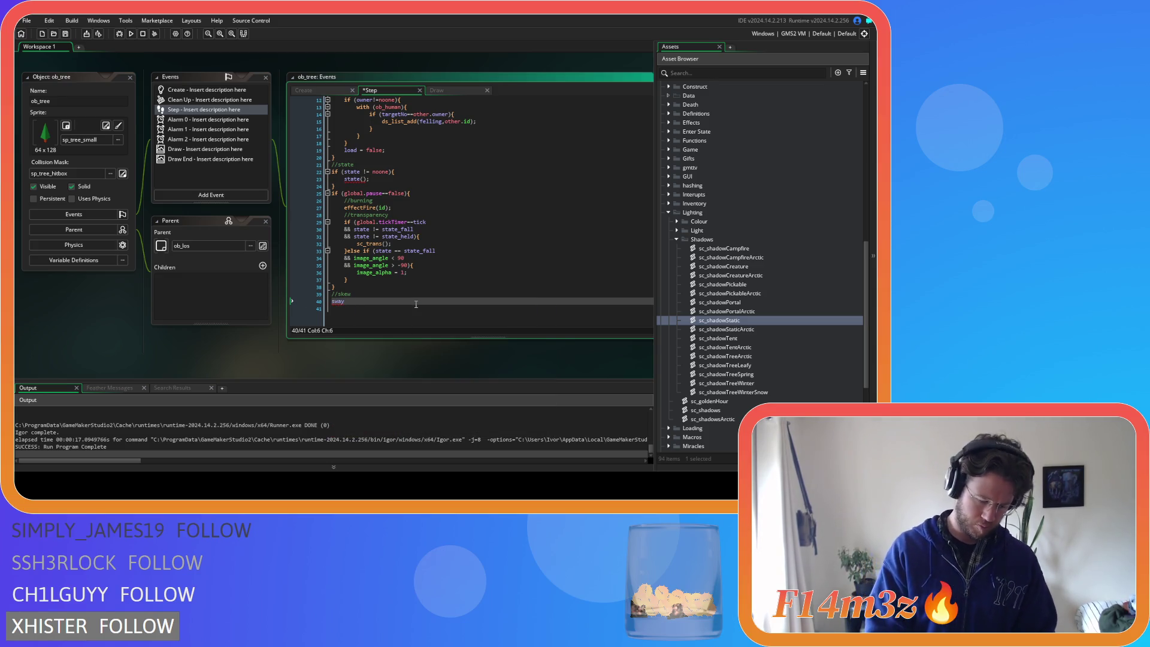
type("+=")
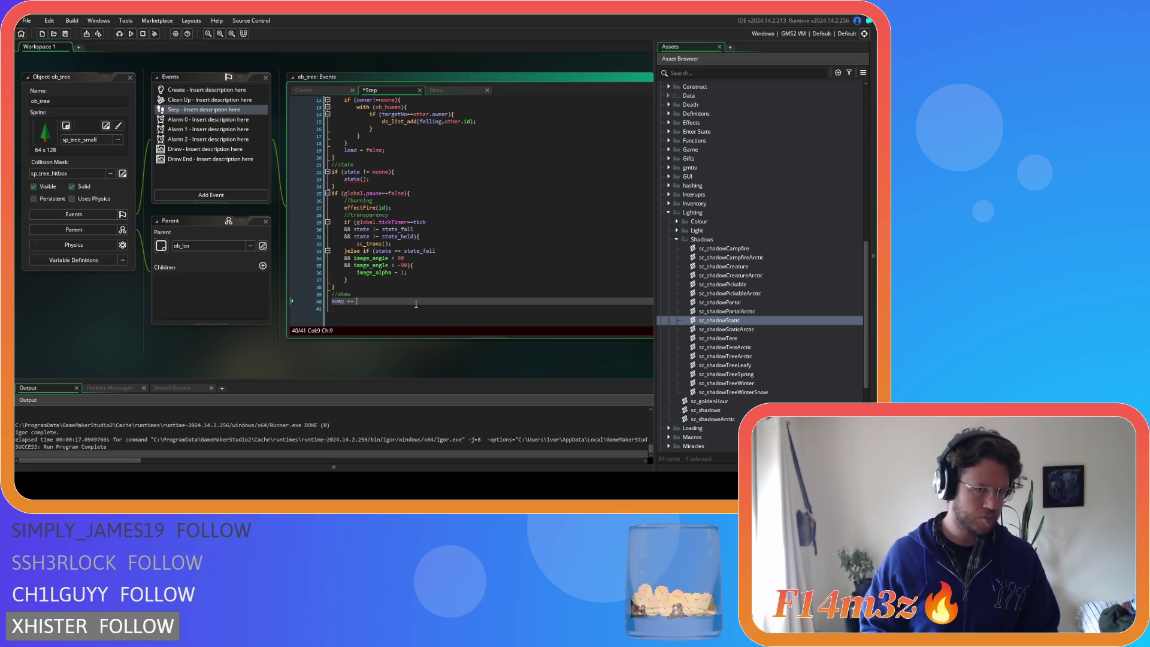
Add sway_rate = 1; below sway_direction in ob_tree's Create event and save
left_click(312, 88)
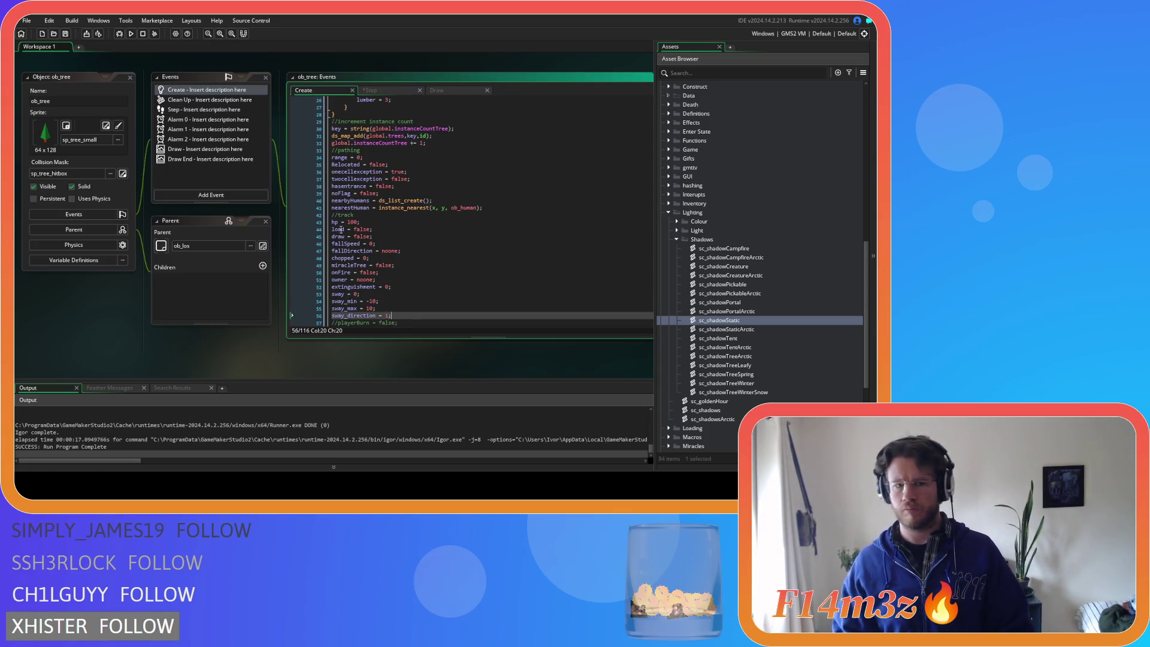
key("Return")
type("swa")
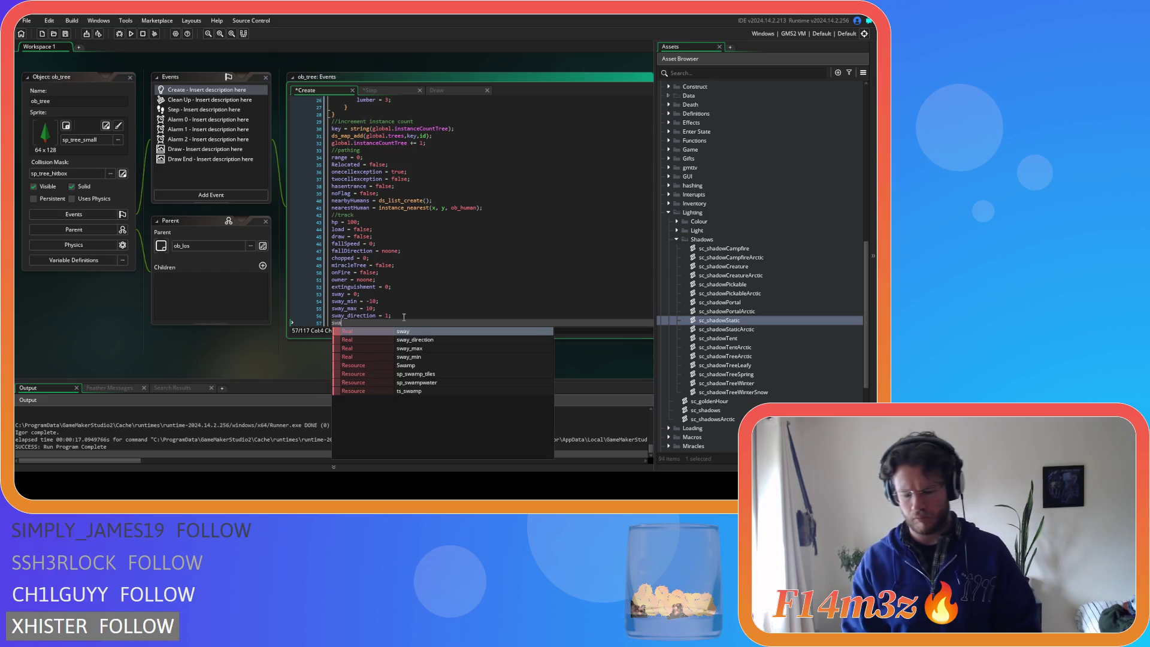
type("y_rate =")
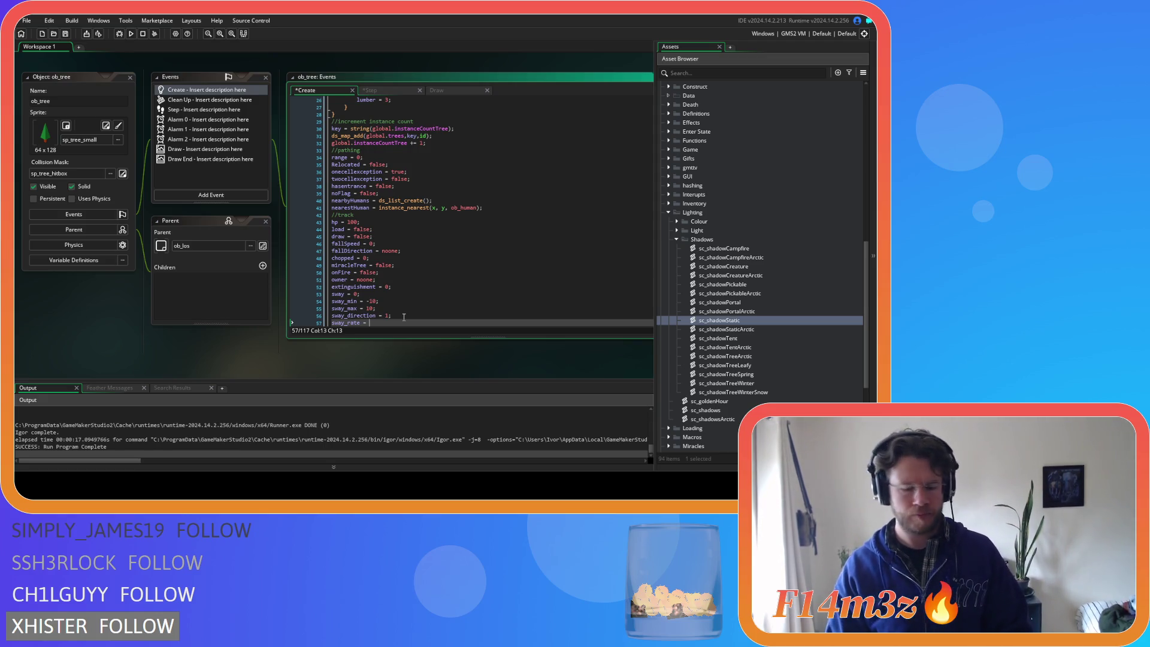
type("0")
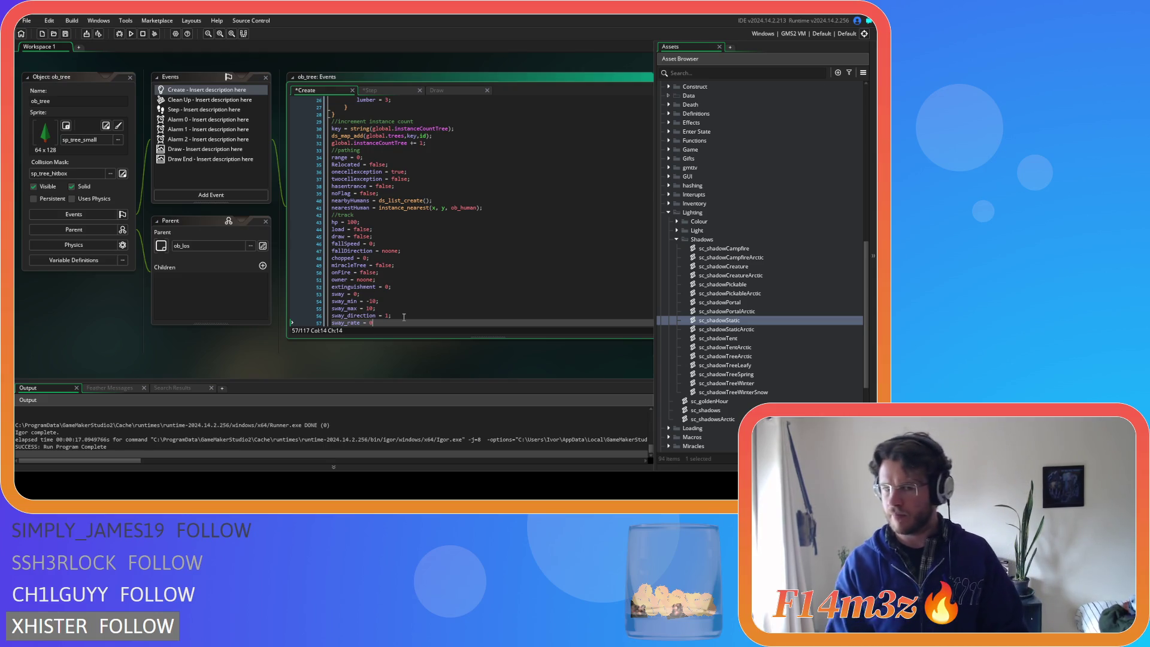
key("BackSpace")
type("1")
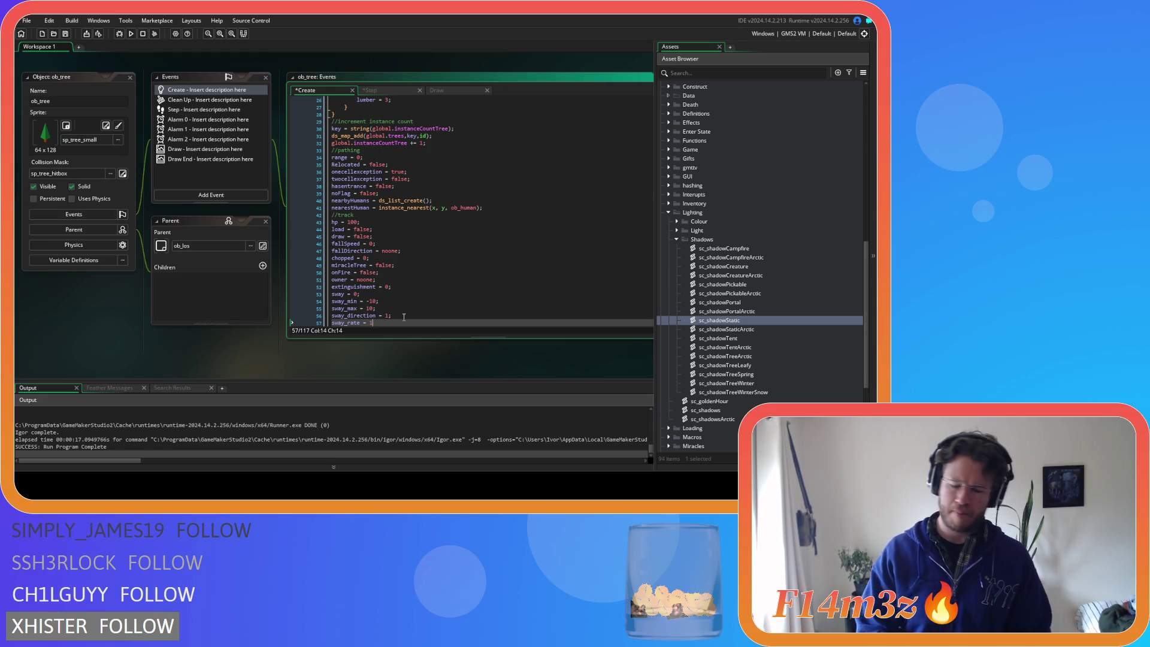
type(";")
key("ctrl+s")
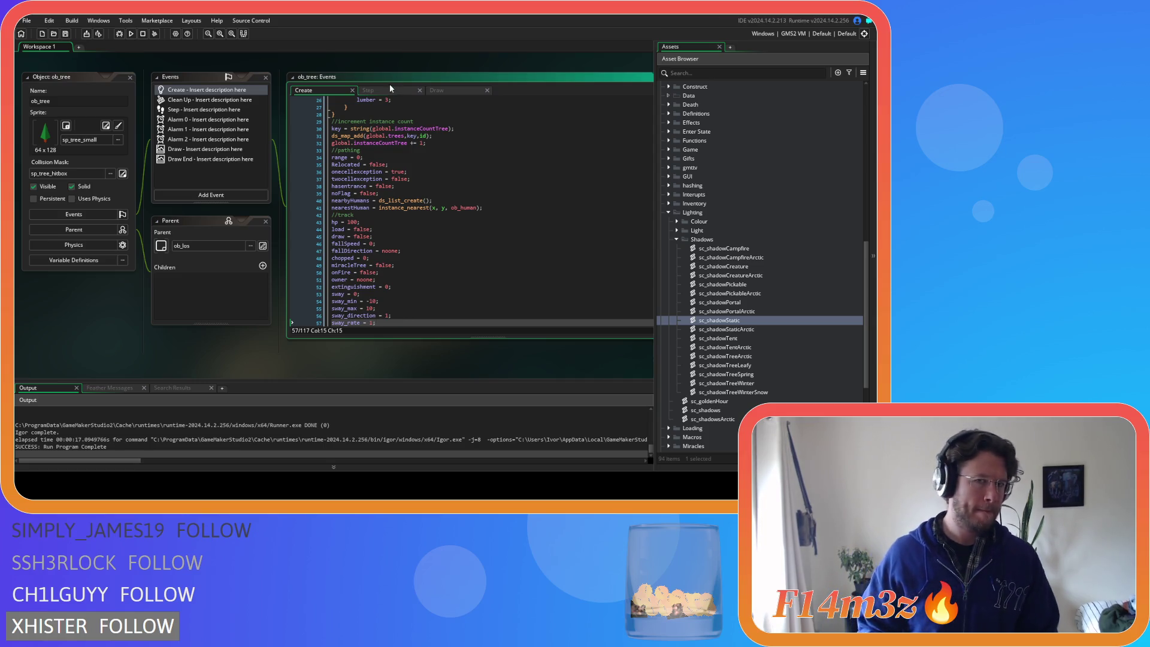
left_click(386, 91)
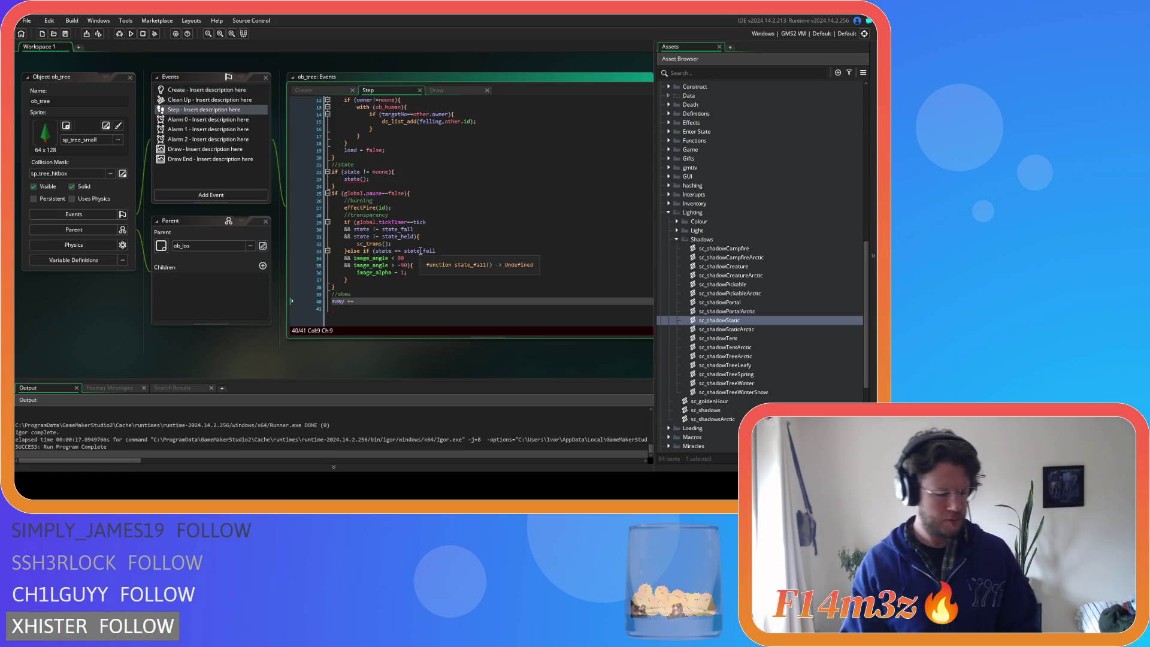
Complete sway += sway_rate; and open an if (sway >= sway_max) check
type("sway_rate")
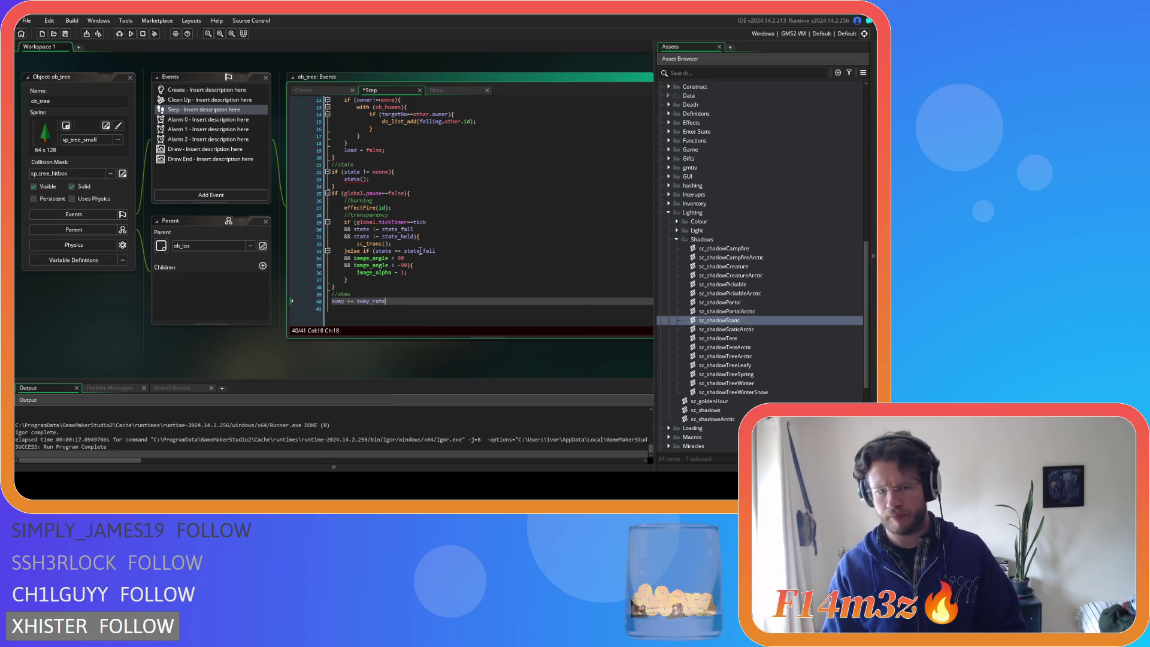
type(";")
key("Return")
key("Delete")
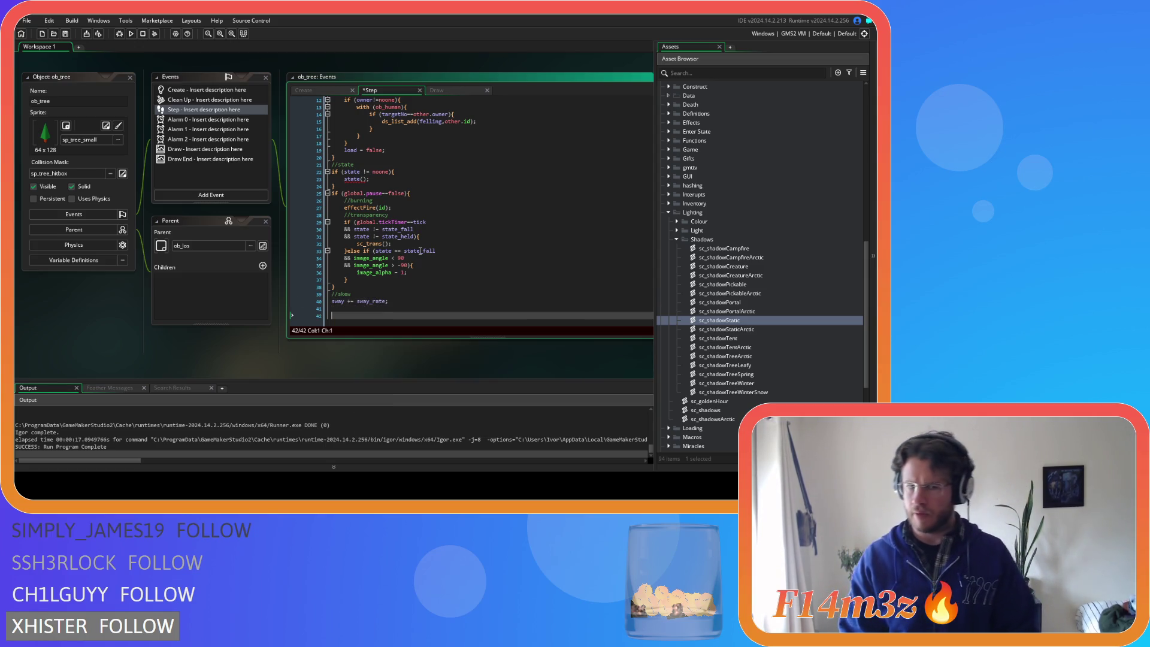
type("f (swa")
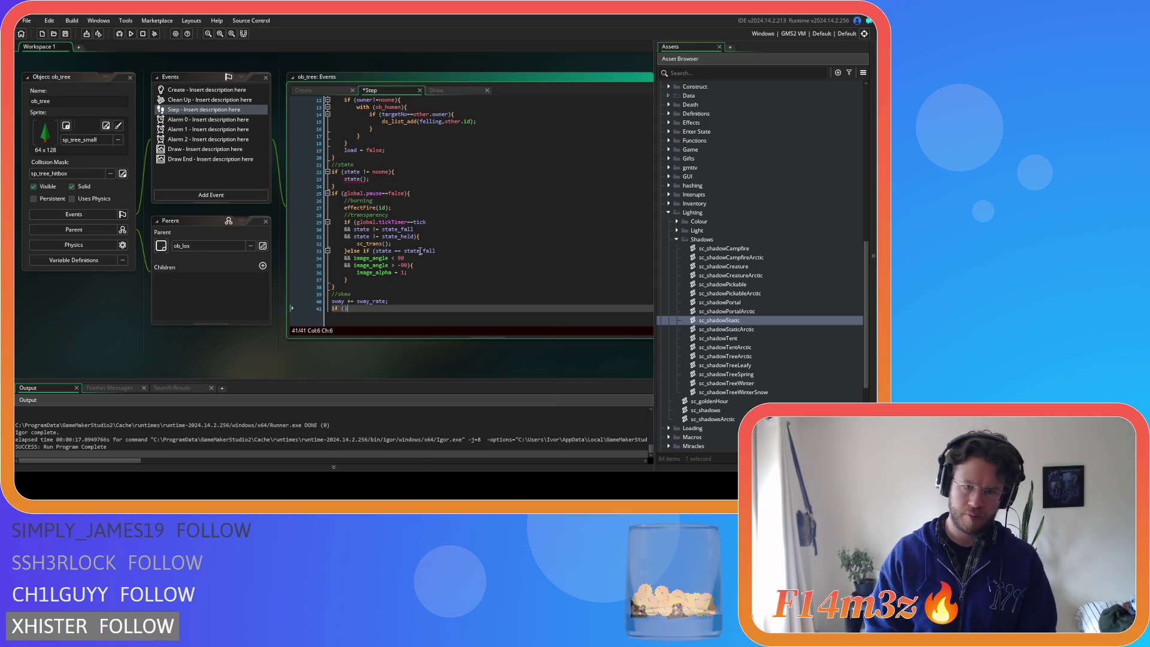
type("y")
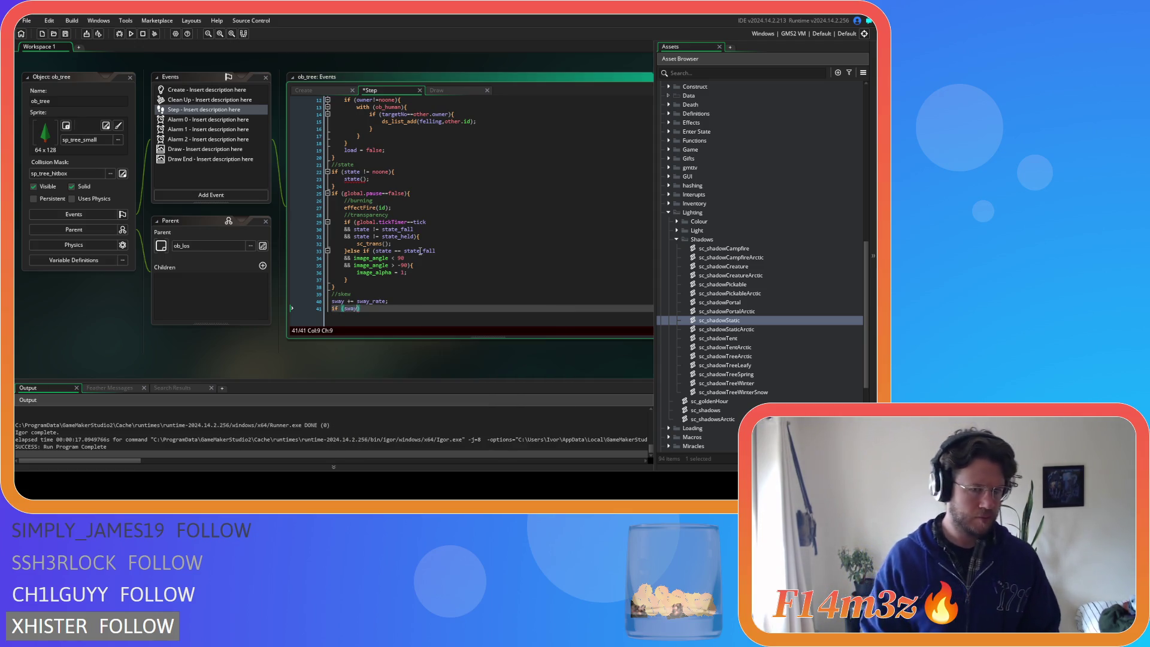
type("<=")
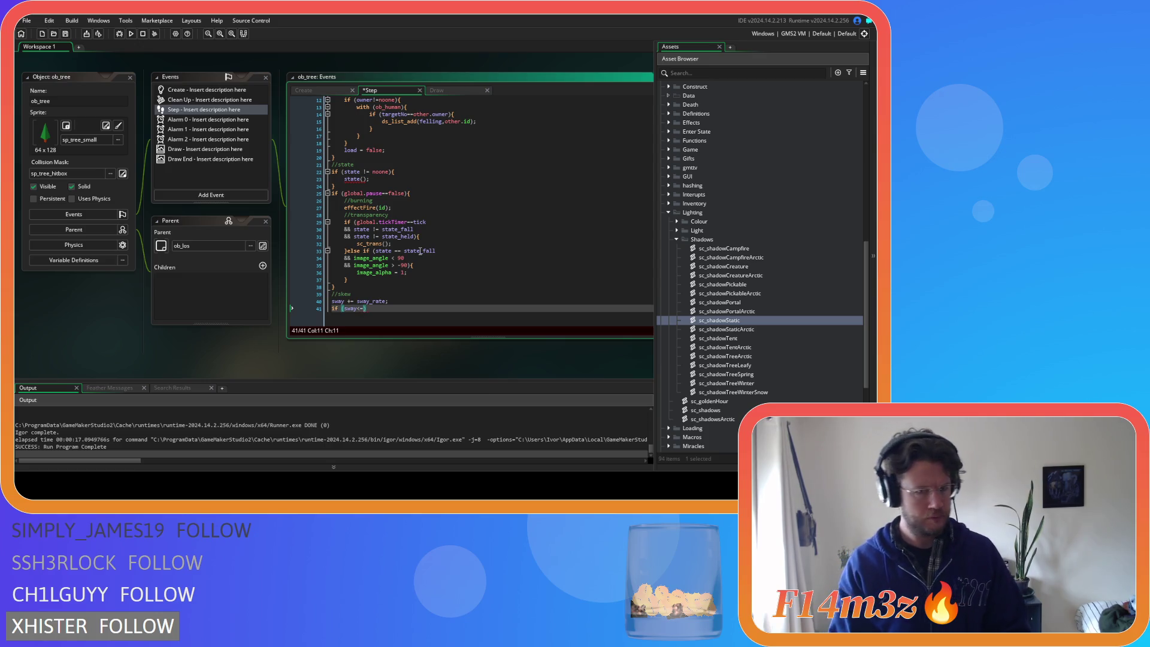
key("BackSpace")
key("BackSpace")
type(">=")
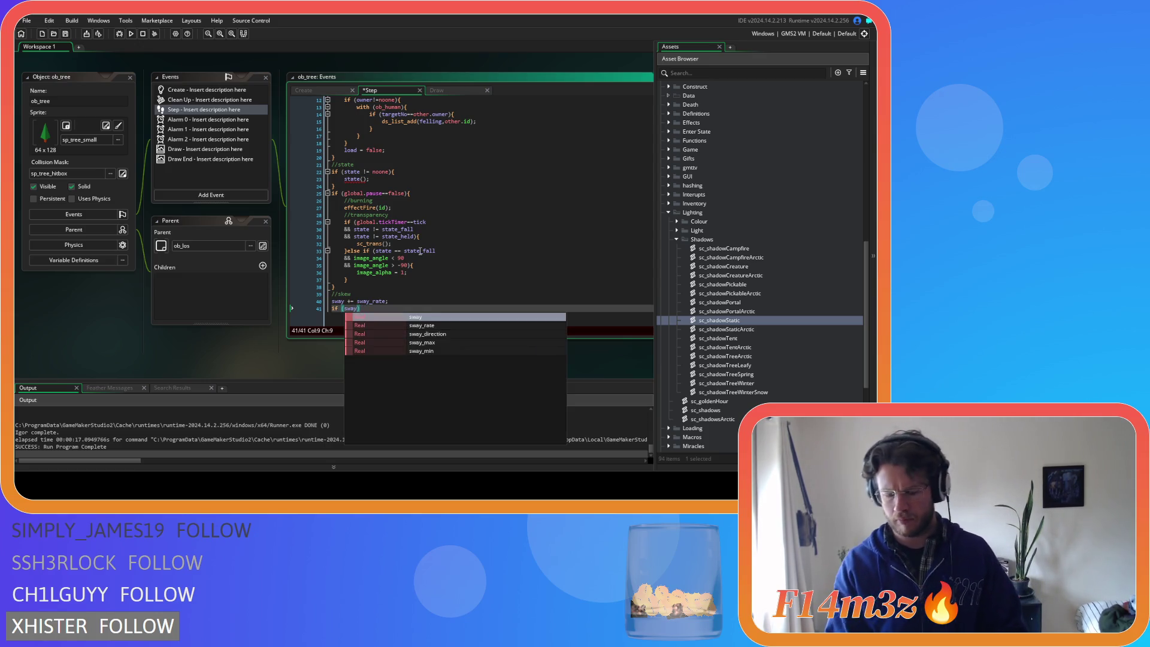
type("swa")
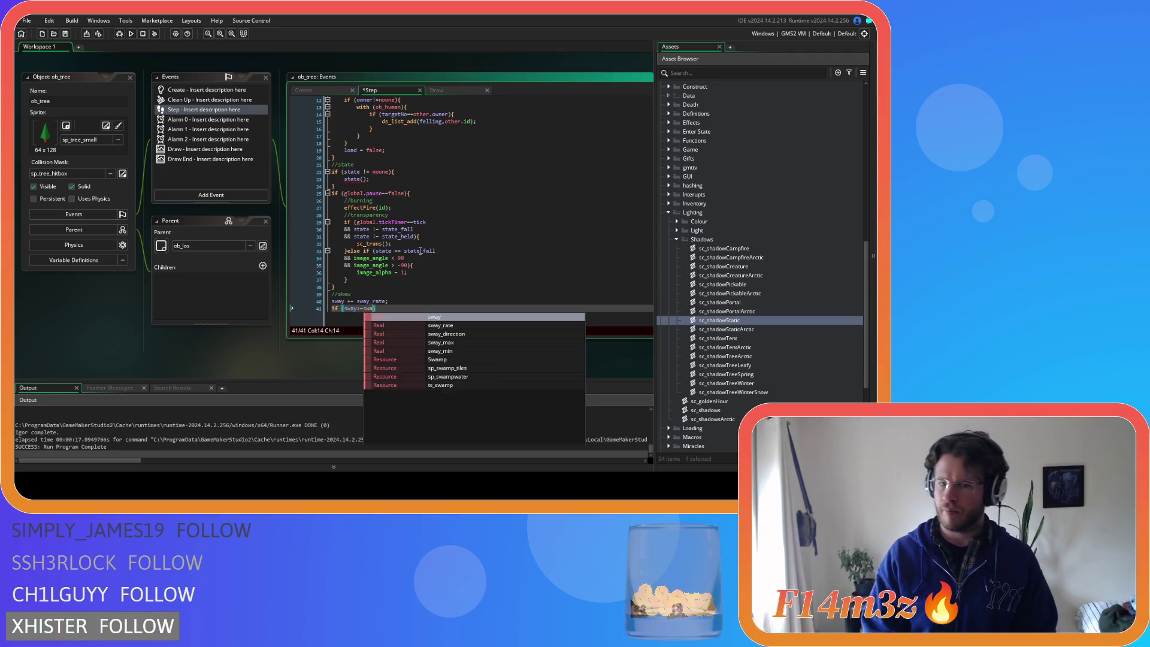
type("y_max)")
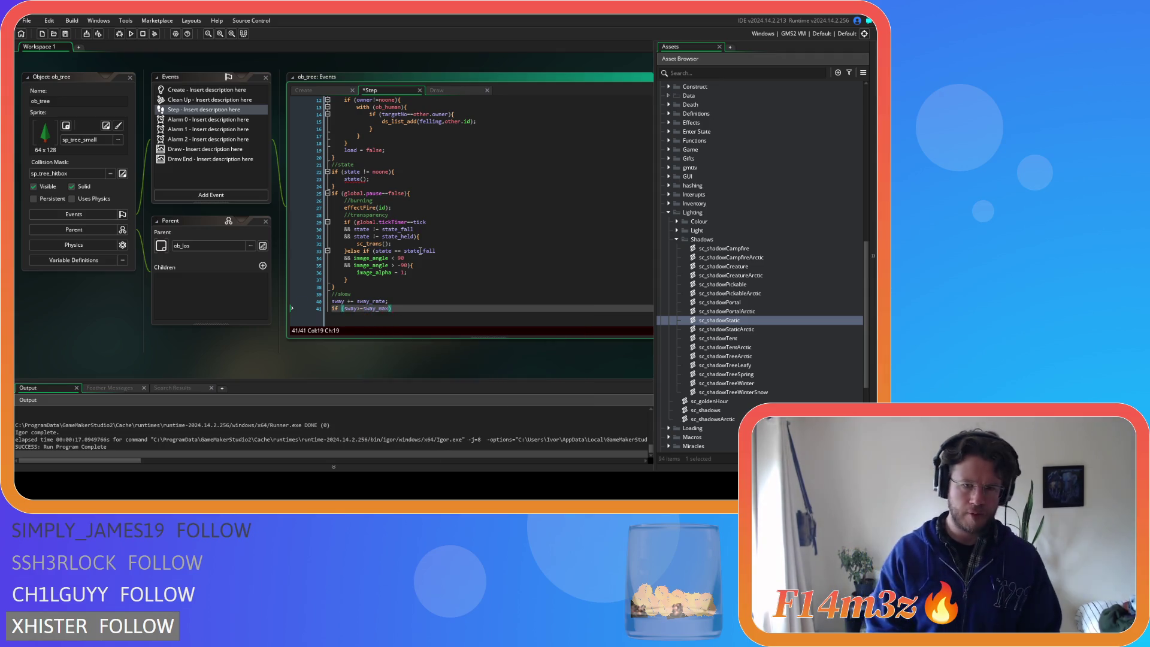
type("{")
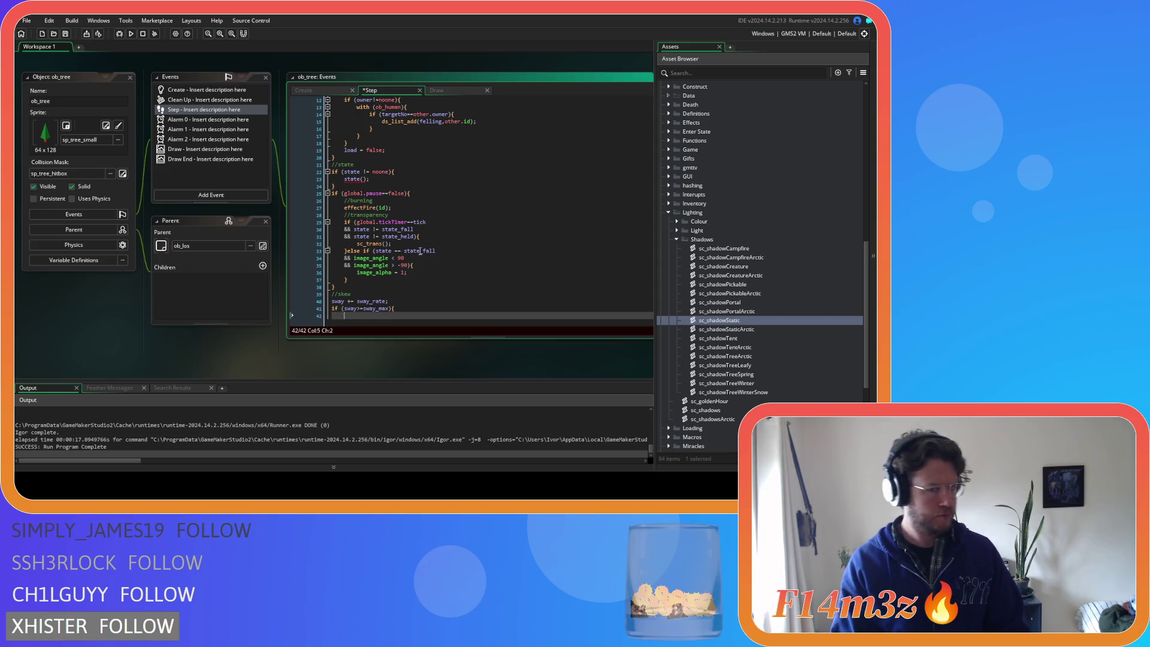
Inside the check, clamp sway to sway_max and set sway_direction to -1
key("Return")
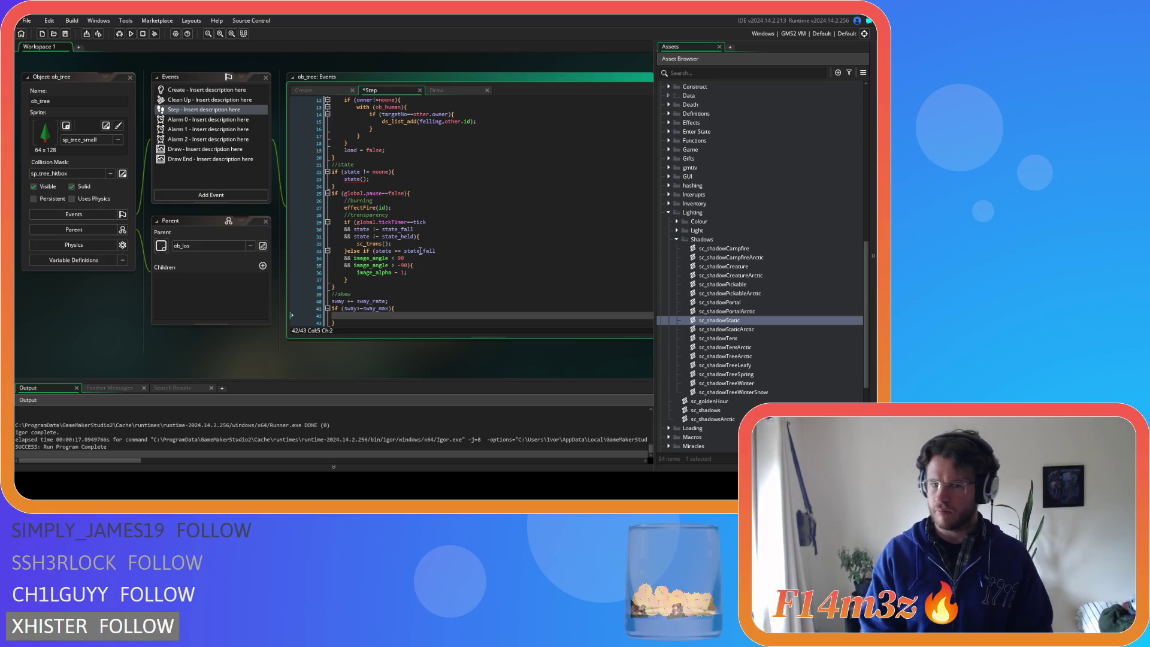
type("sway")
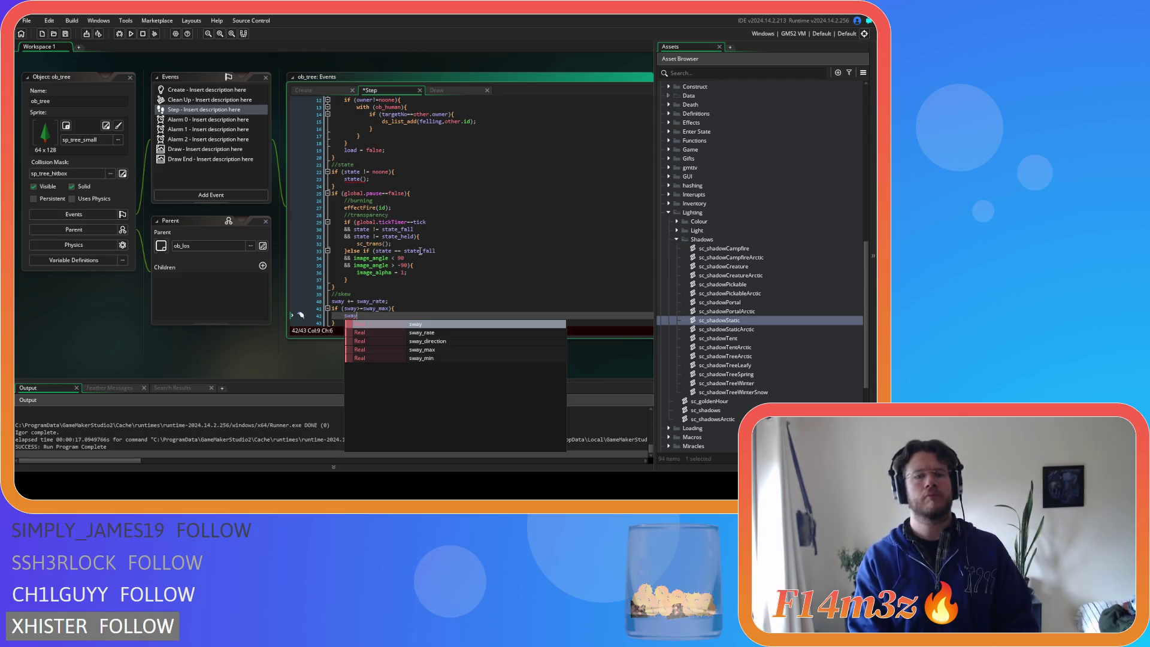
type(" = sway_max")
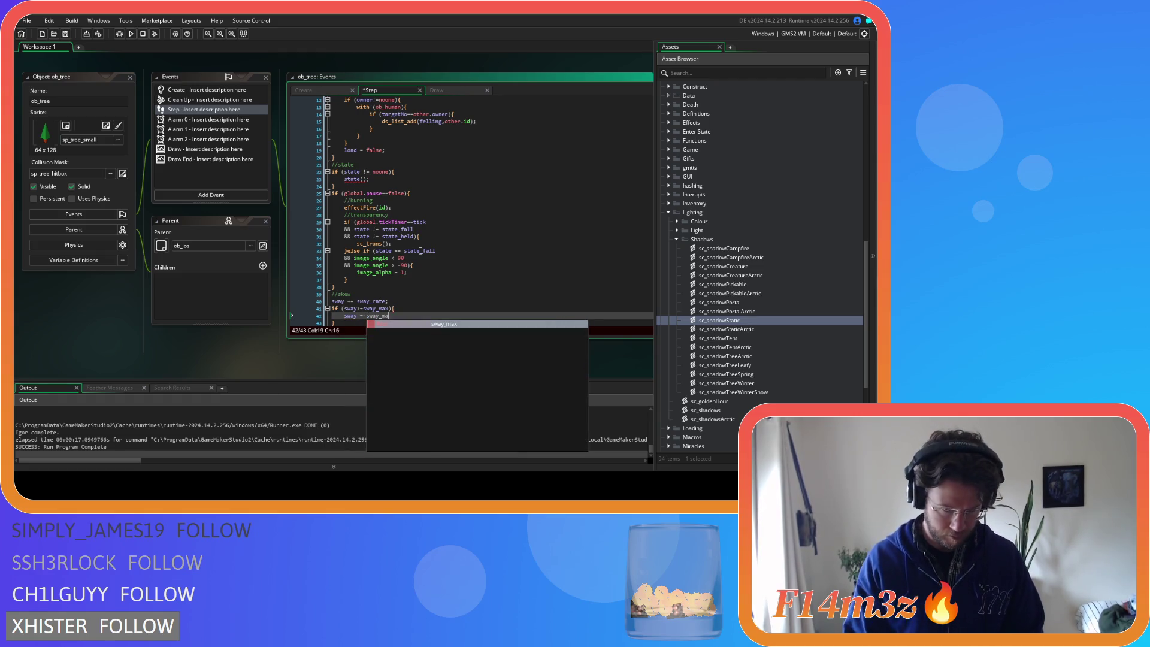
type(";")
key("Return")
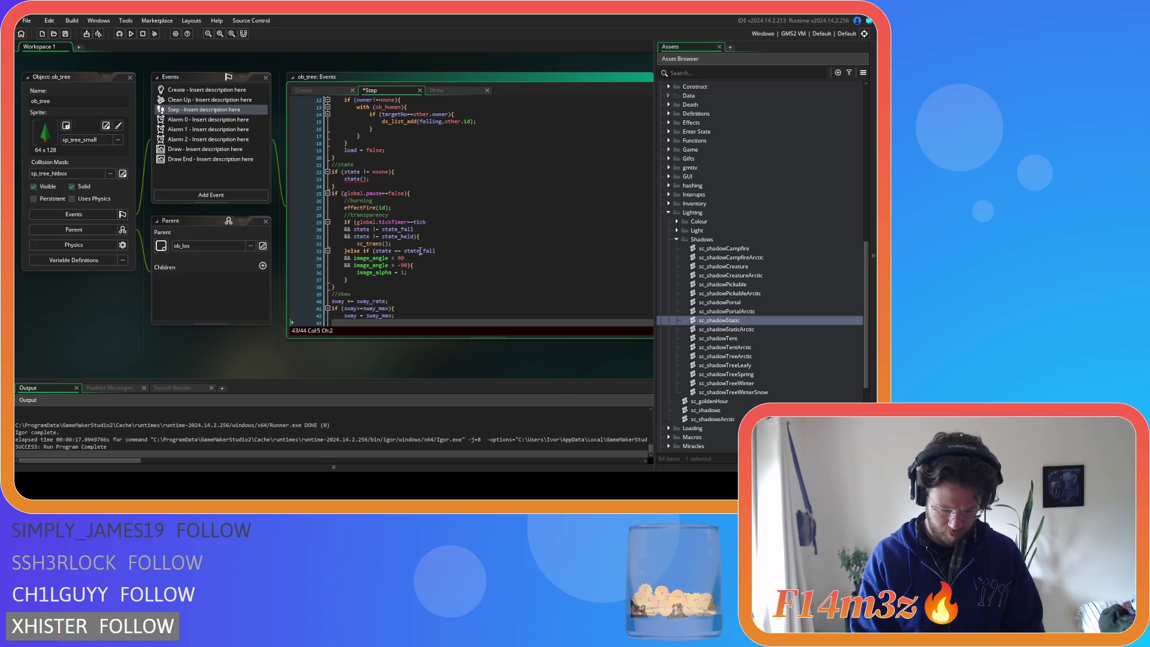
type("sway_di")
key("Return")
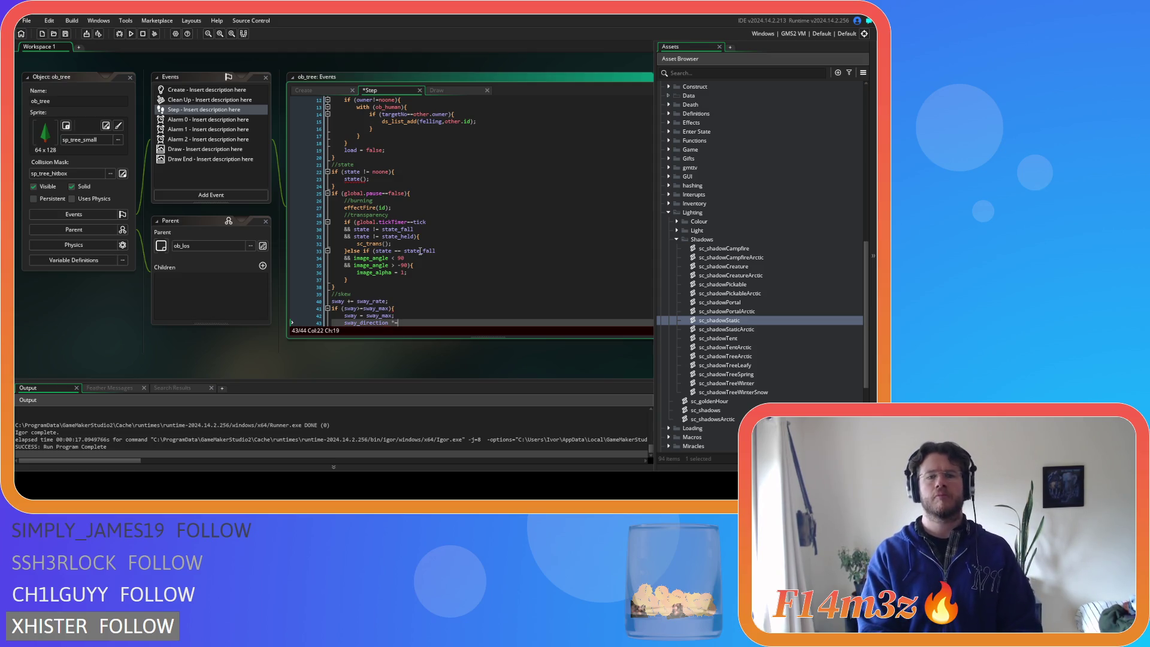
type(" -1;")
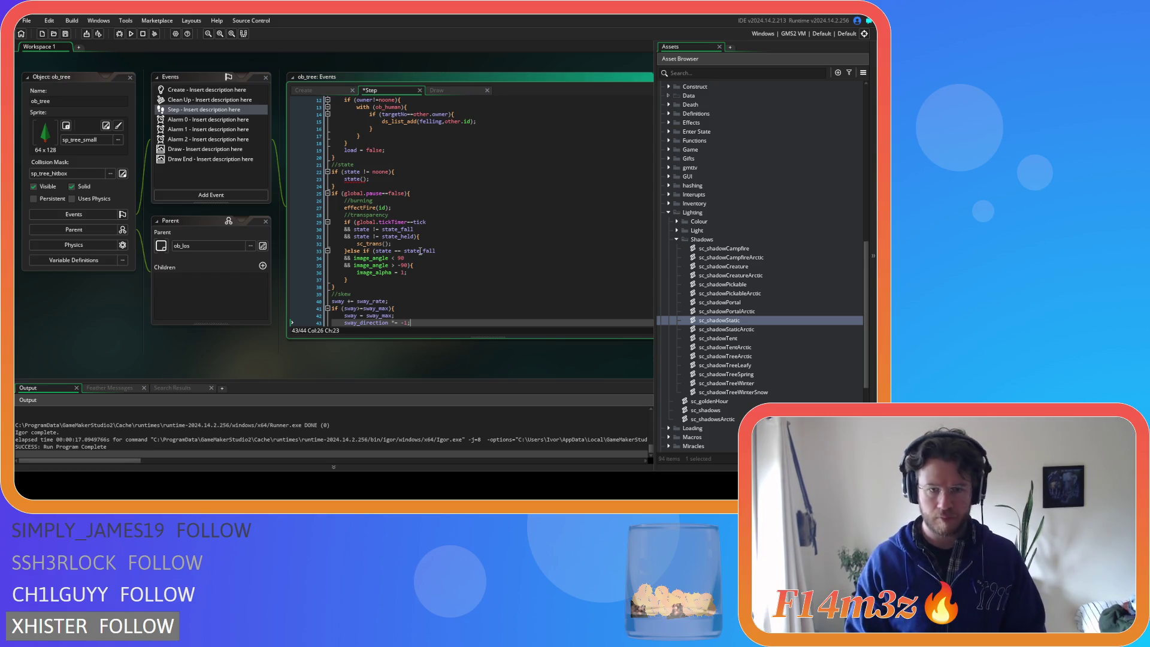
key("Return")
type("}")
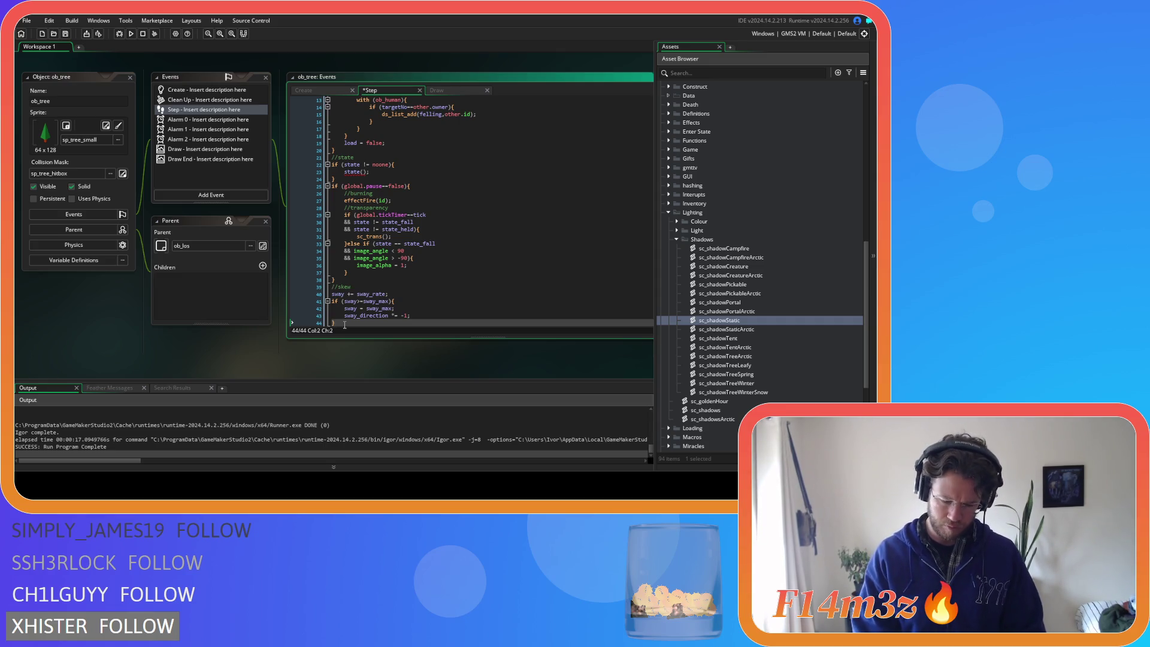
Duplicate the block and change it to check and clamp sway at sway_min
key("ctrl+v")
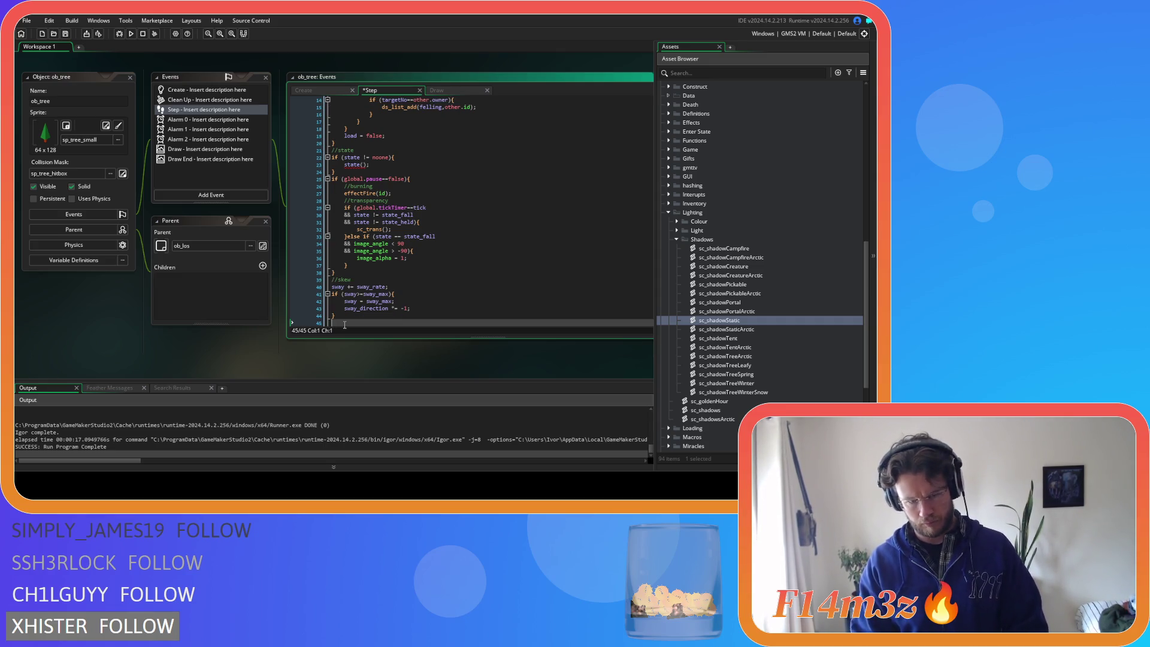
left_click(390, 302)
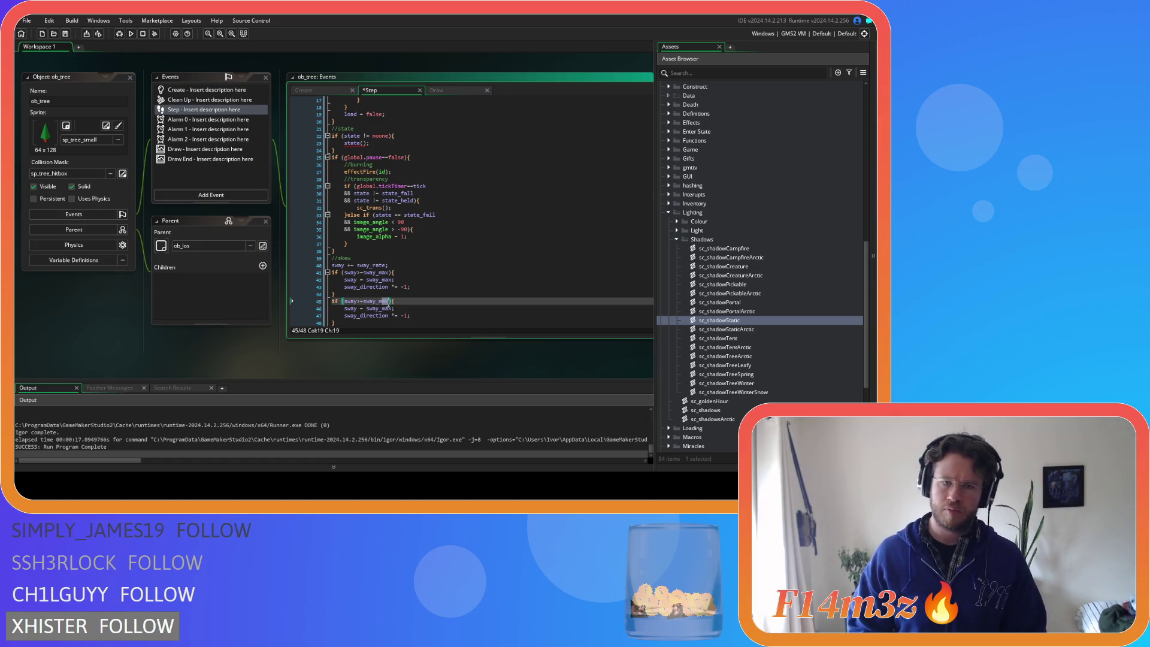
type("min")
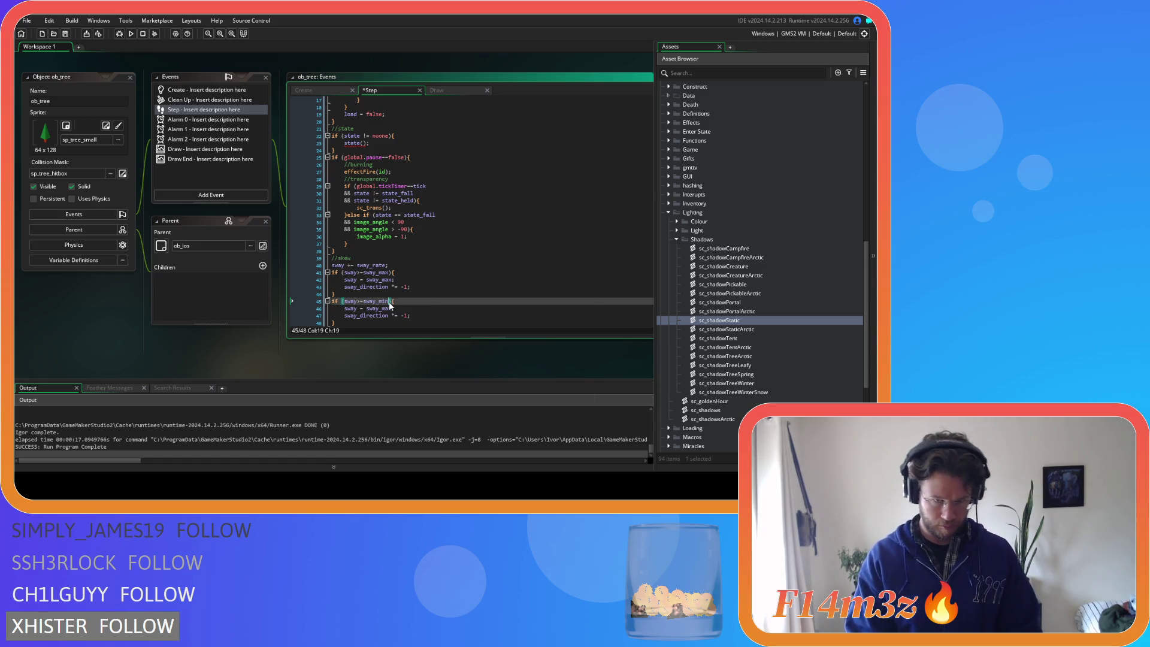
left_click(476, 323)
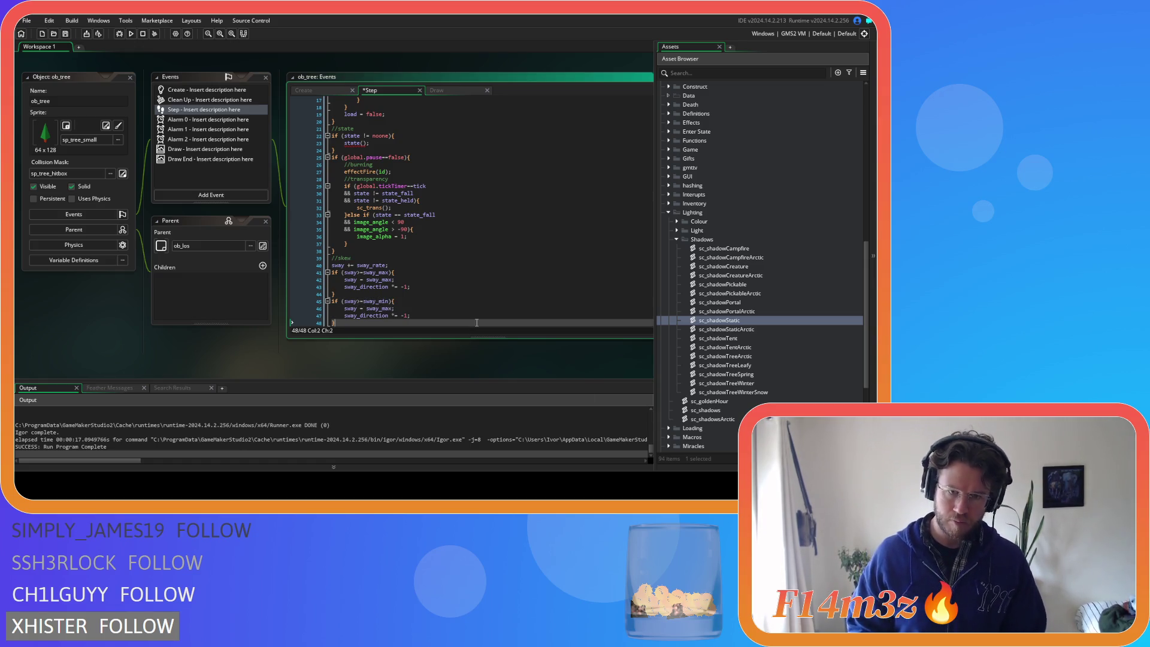
double_click(382, 302)
key("ctrl+c")
double_click(381, 308)
key("ctrl+v")
left_click(432, 315)
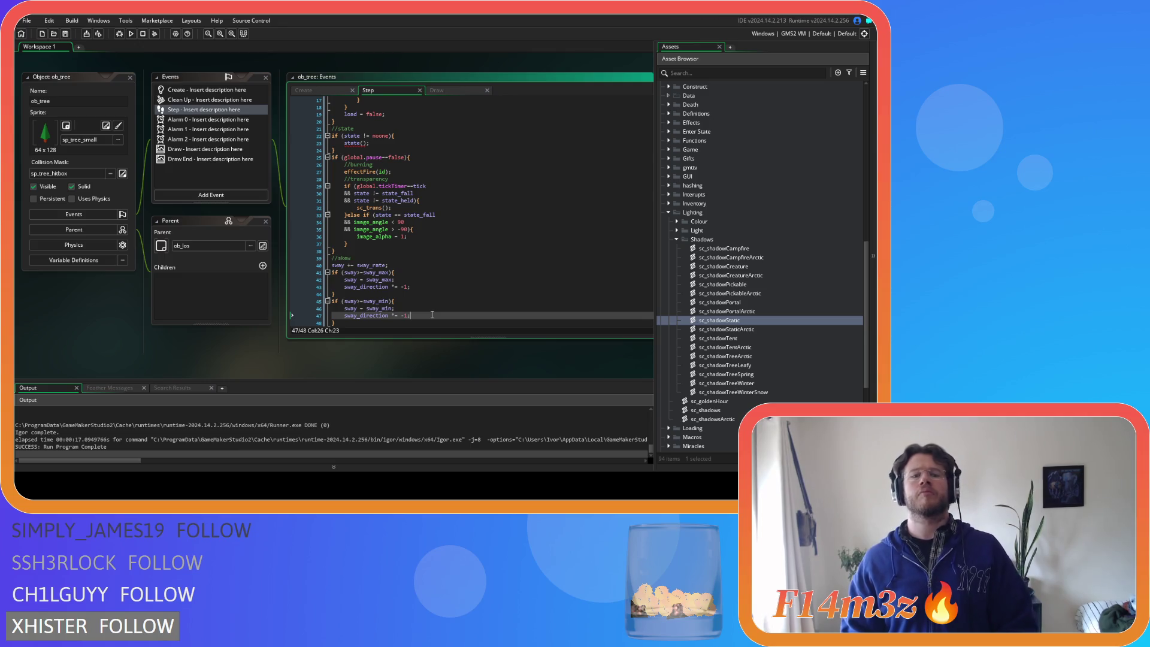
left_click(443, 85)
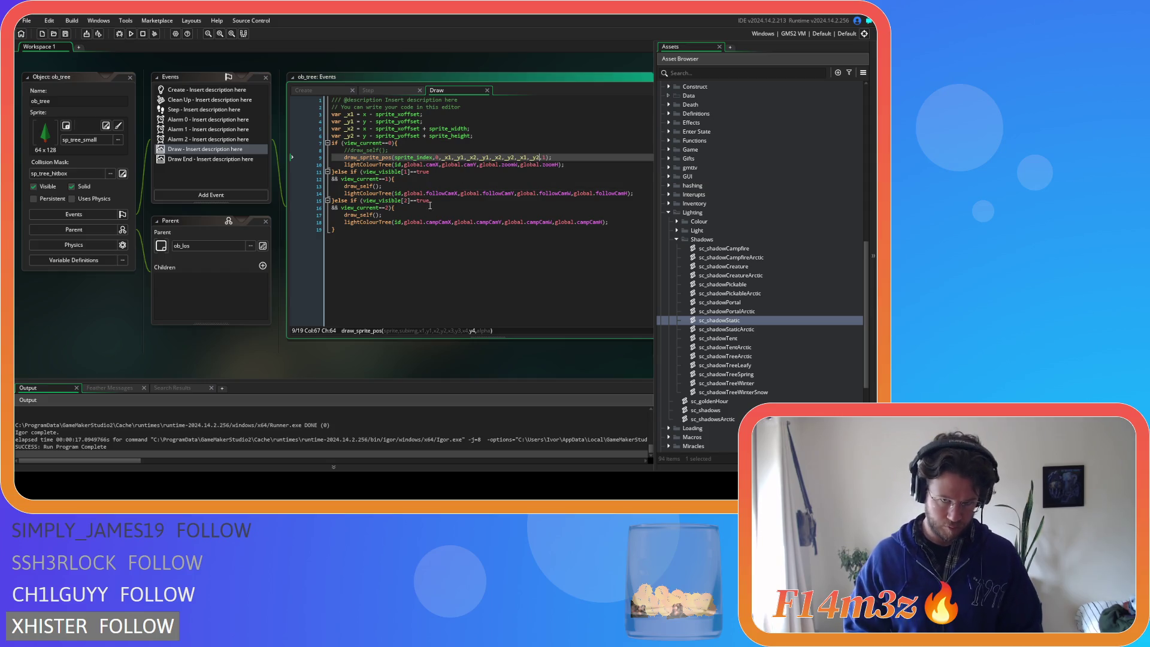
Add +sway after _x1 and the second _x2 in draw_sprite_pos, save, and run the game
left_click(453, 157)
type("+sway")
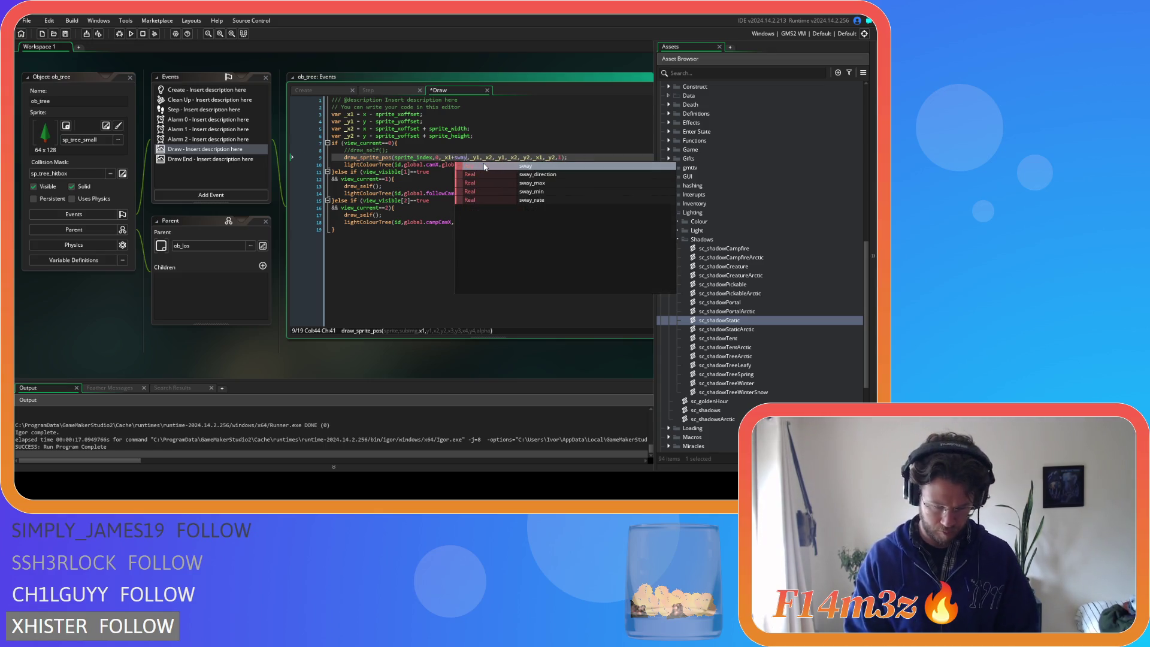
key("shift+Left")
key("shift+Left")
key("shift+Left")
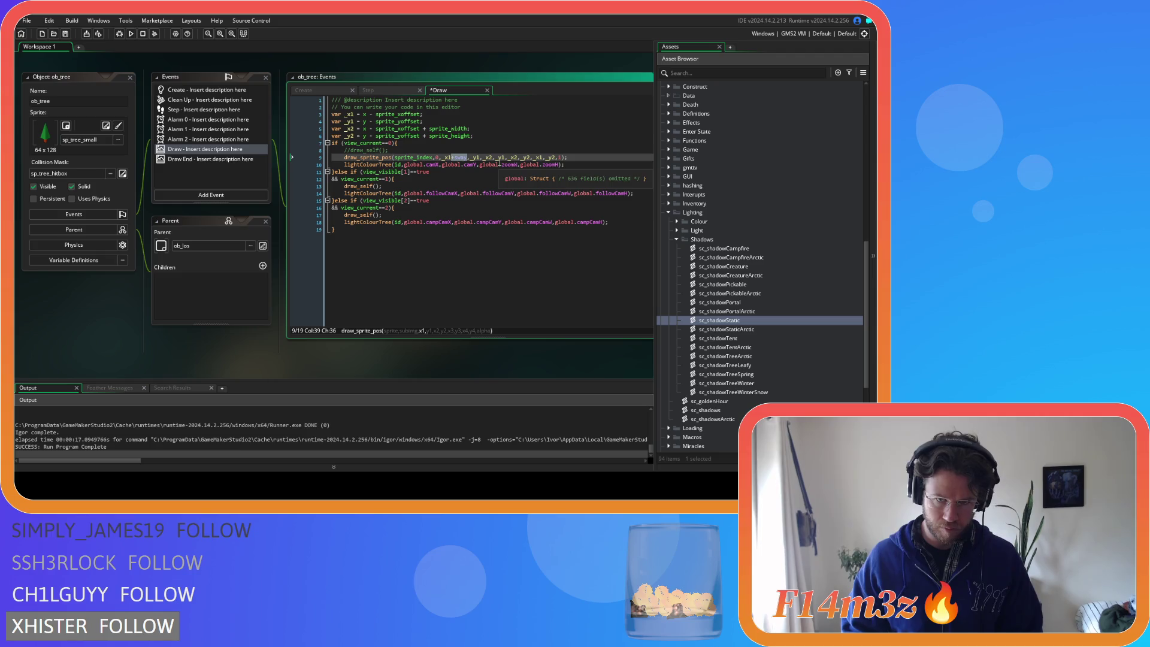
left_click(492, 158)
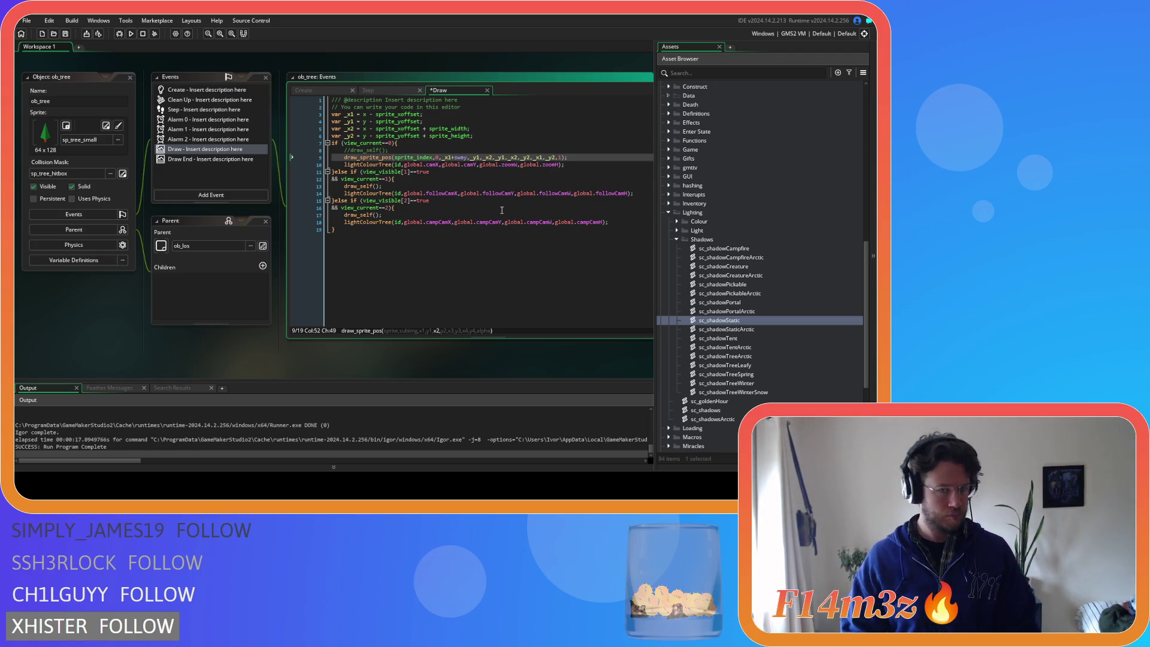
key("ctrl+v")
key("ctrl+s")
left_click(439, 178)
key("F5")
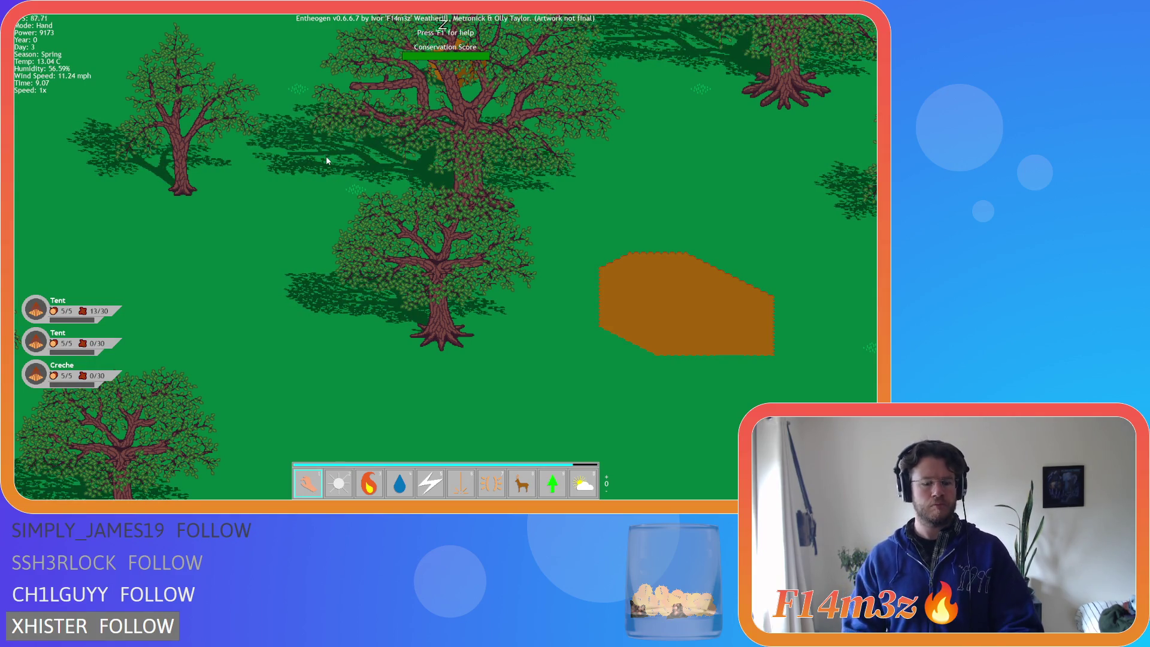
key("Escape")
key("y")
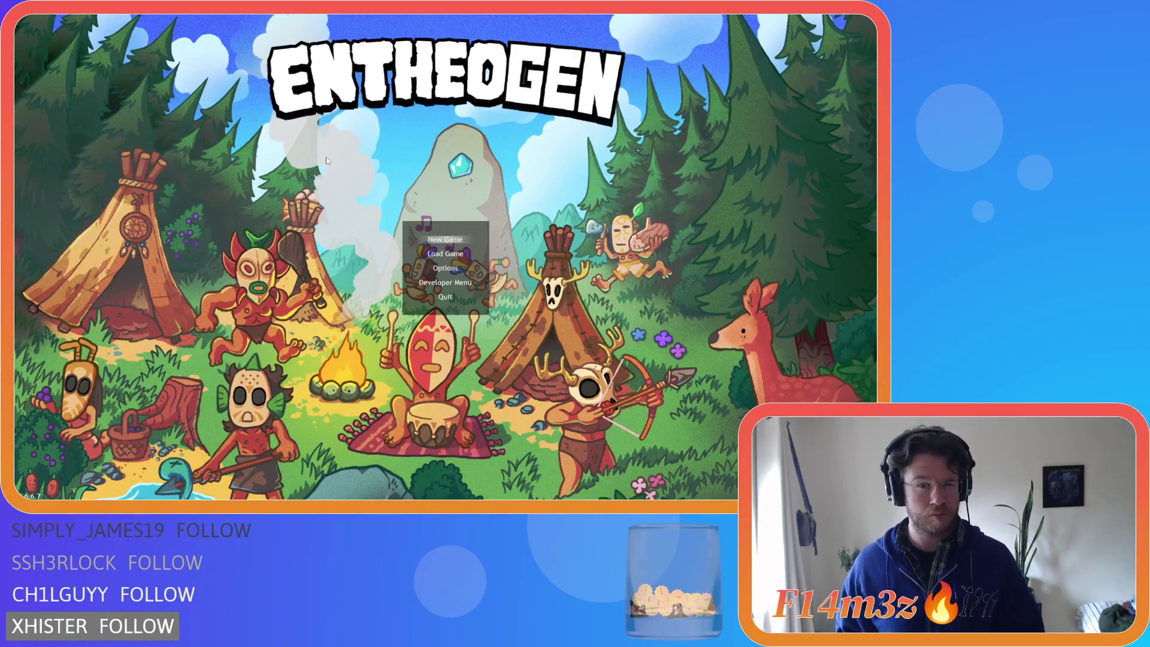
key("alt+F4")
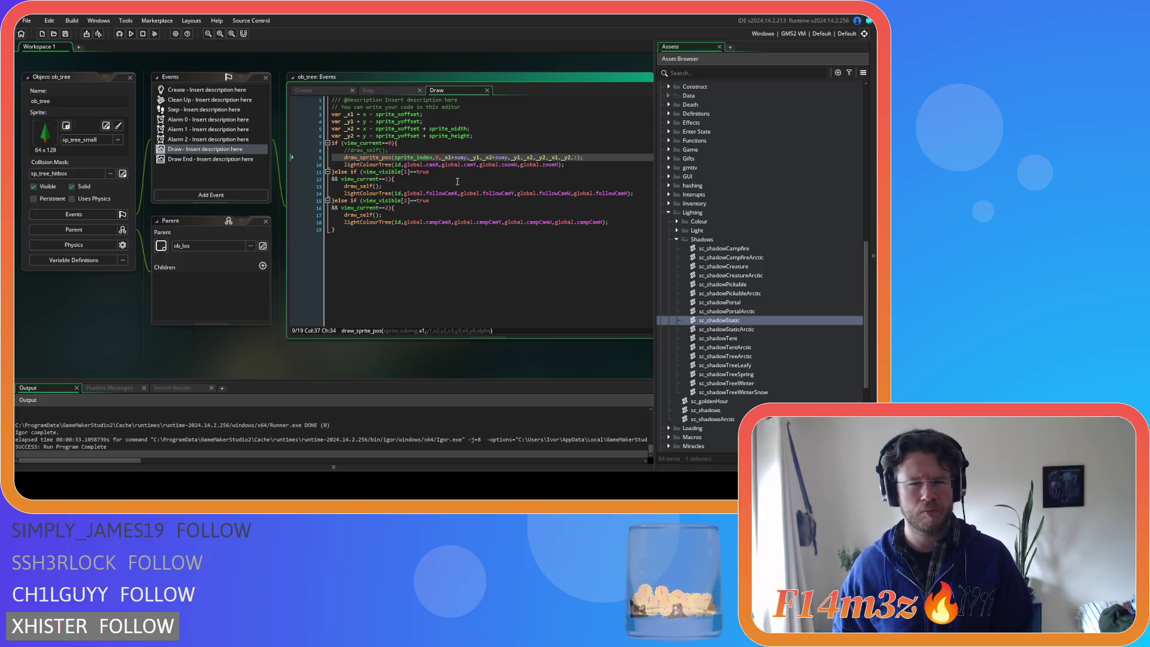
Delete the unused sway_rate = 1; line from ob_tree's Create event
left_click(368, 90)
left_click(392, 273)
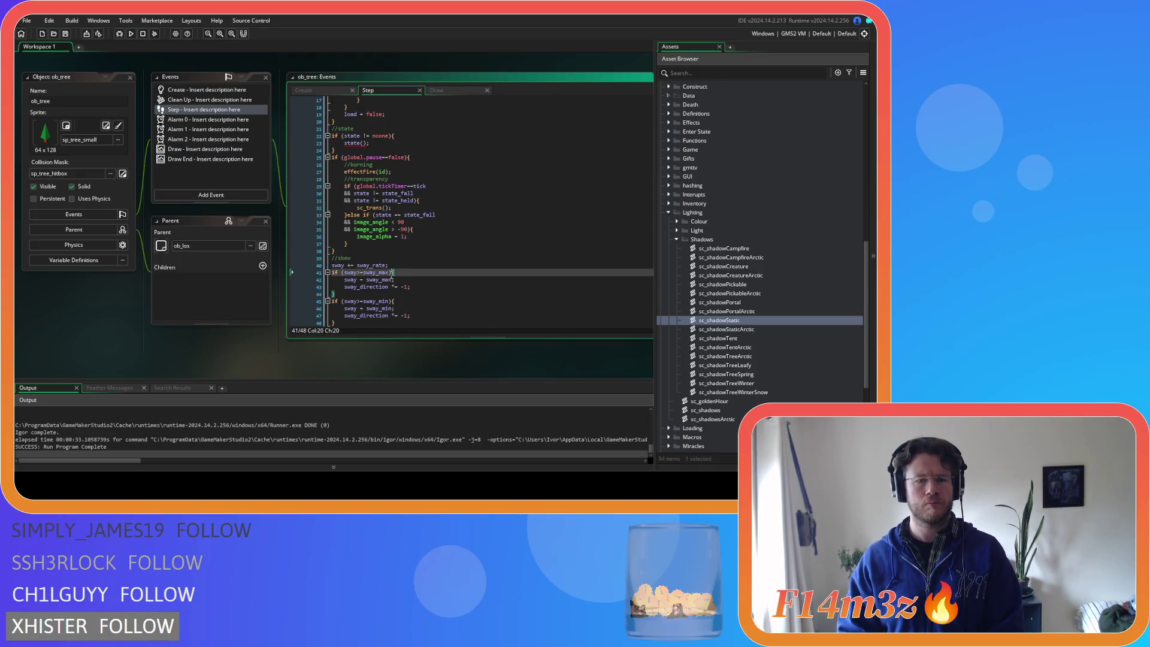
left_click(401, 266)
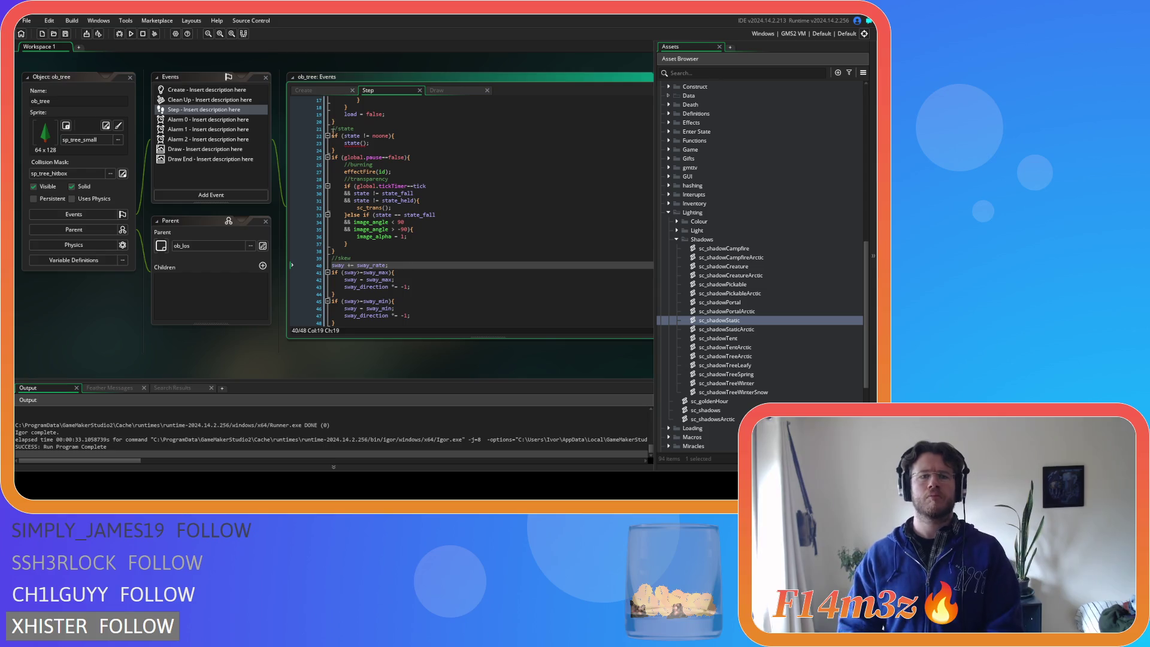
left_click(320, 88)
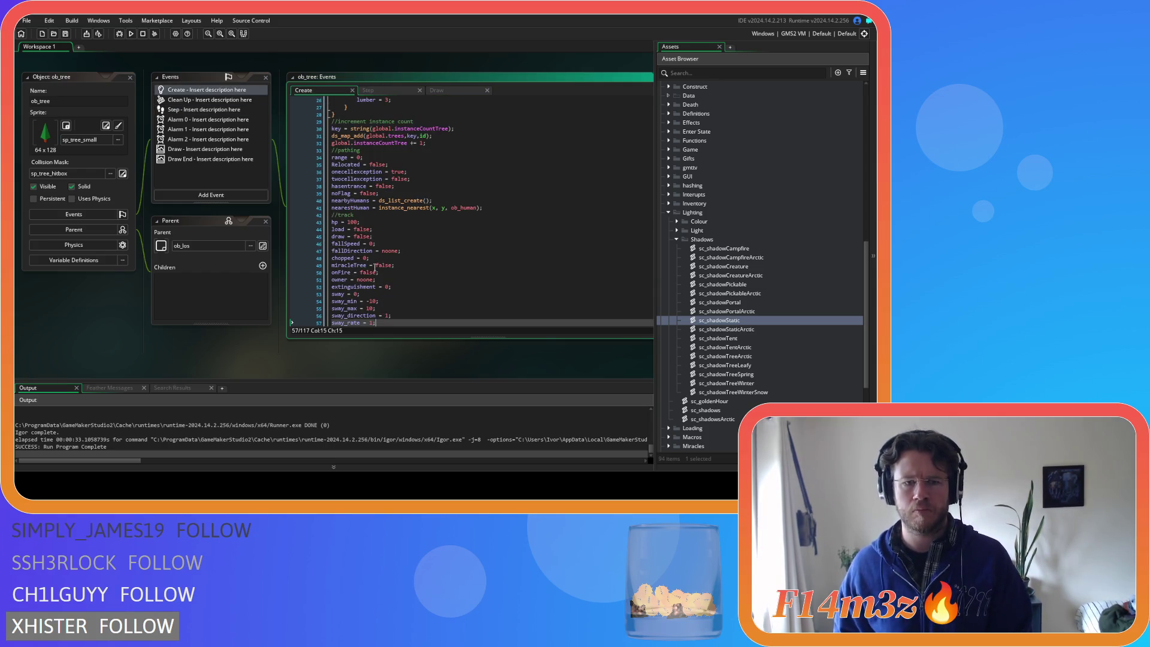
left_click(383, 89)
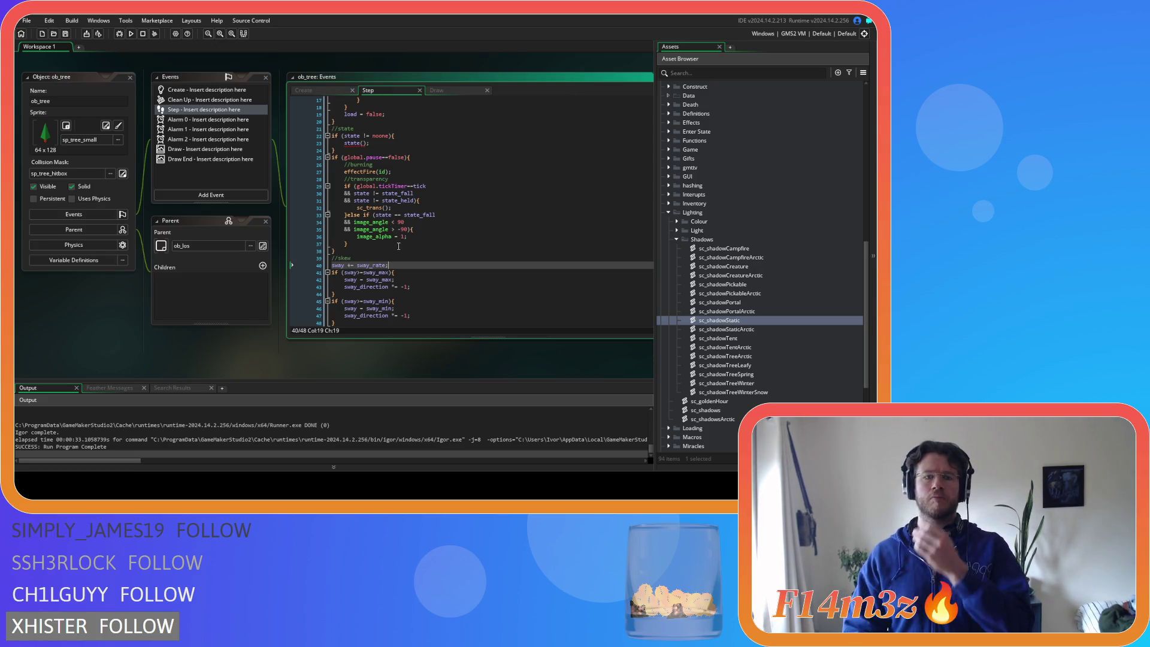
left_click(333, 88)
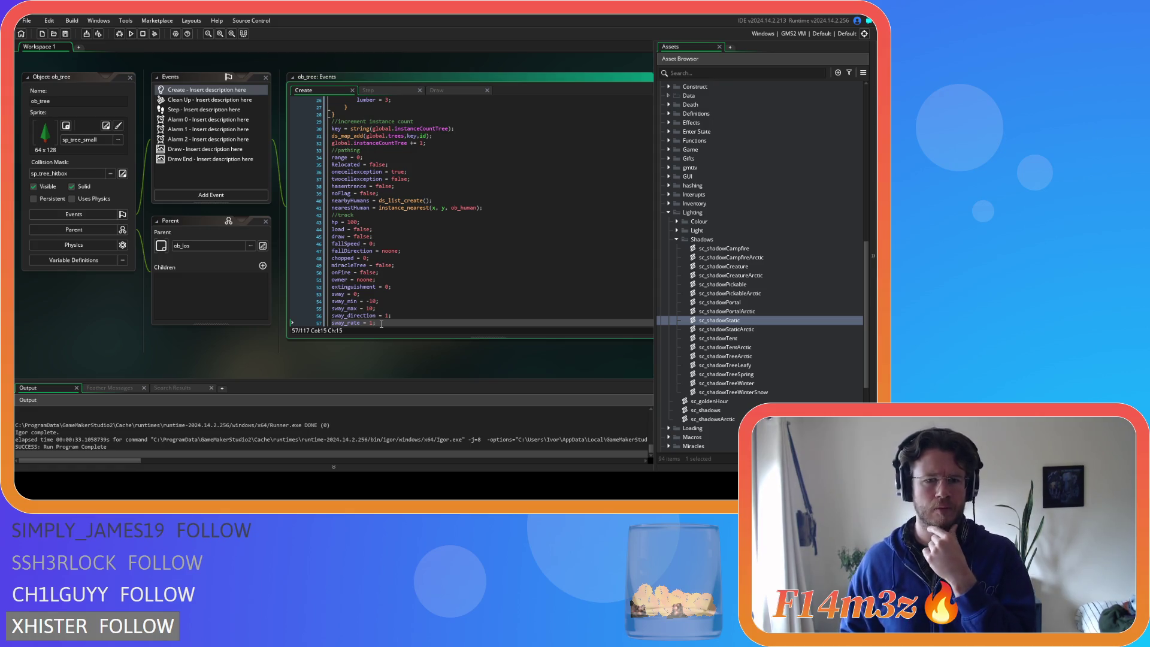
left_click_drag(381, 324, 331, 324)
key("BackSpace")
key("BackSpace")
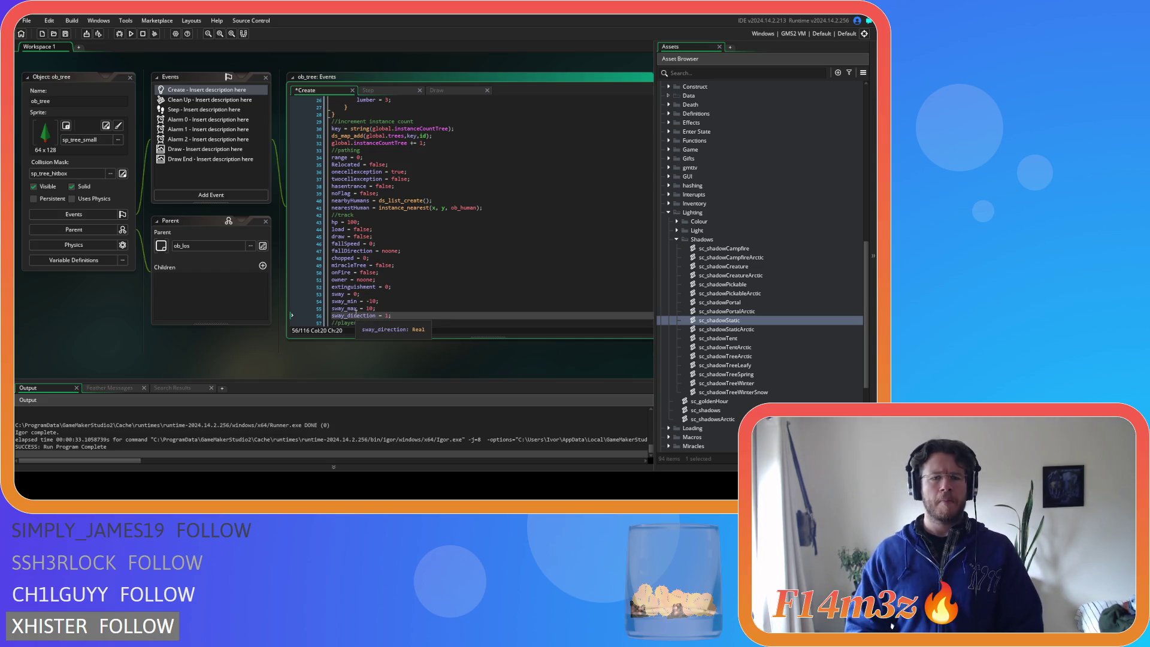
Replace sway_rate with sway_direction so the Step increment reads sway += sway_direction
double_click(353, 316)
key("ctrl+c")
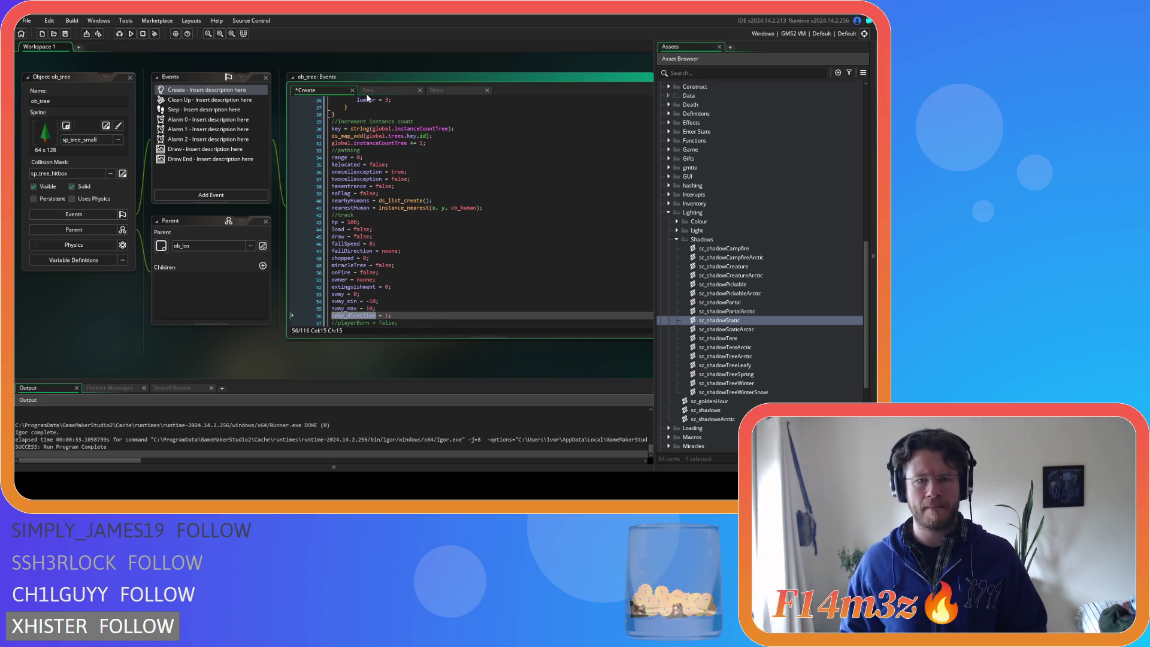
left_click(367, 90)
double_click(370, 264)
key("ctrl+v")
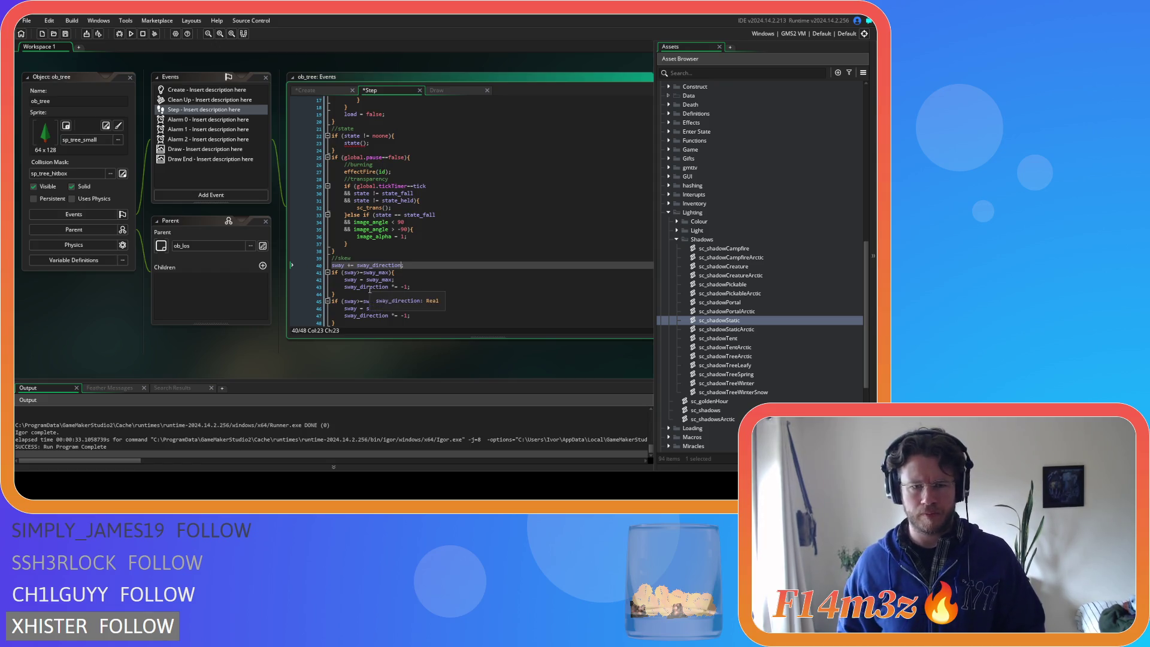
left_click(418, 308)
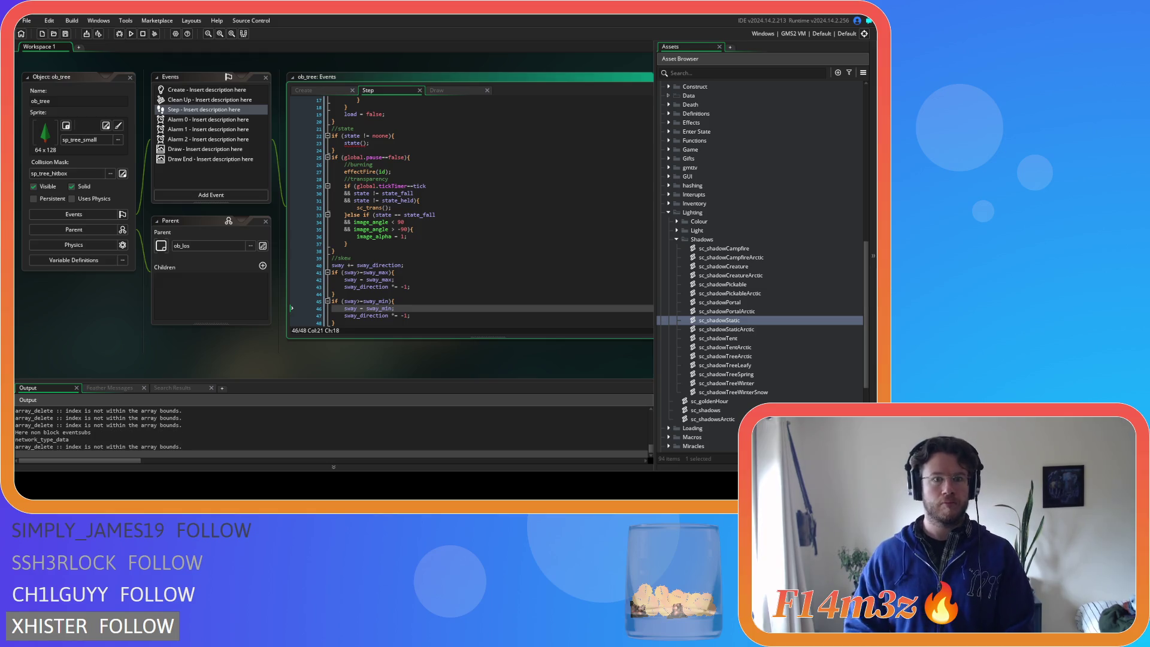
key("alt+Tab")
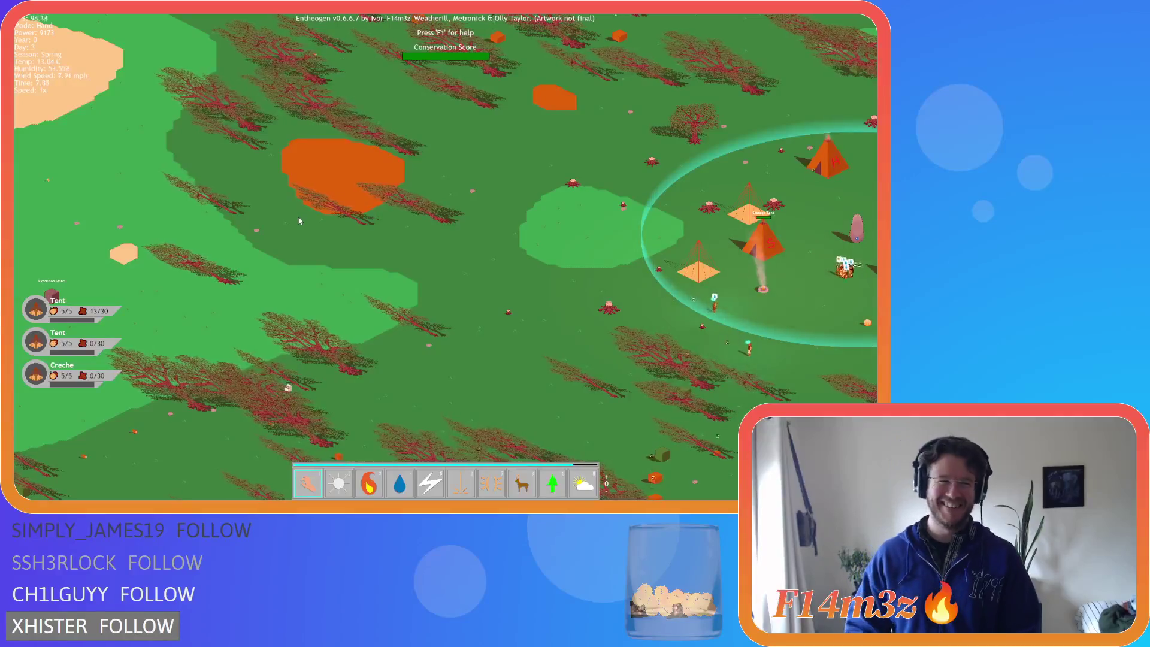
key("Escape")
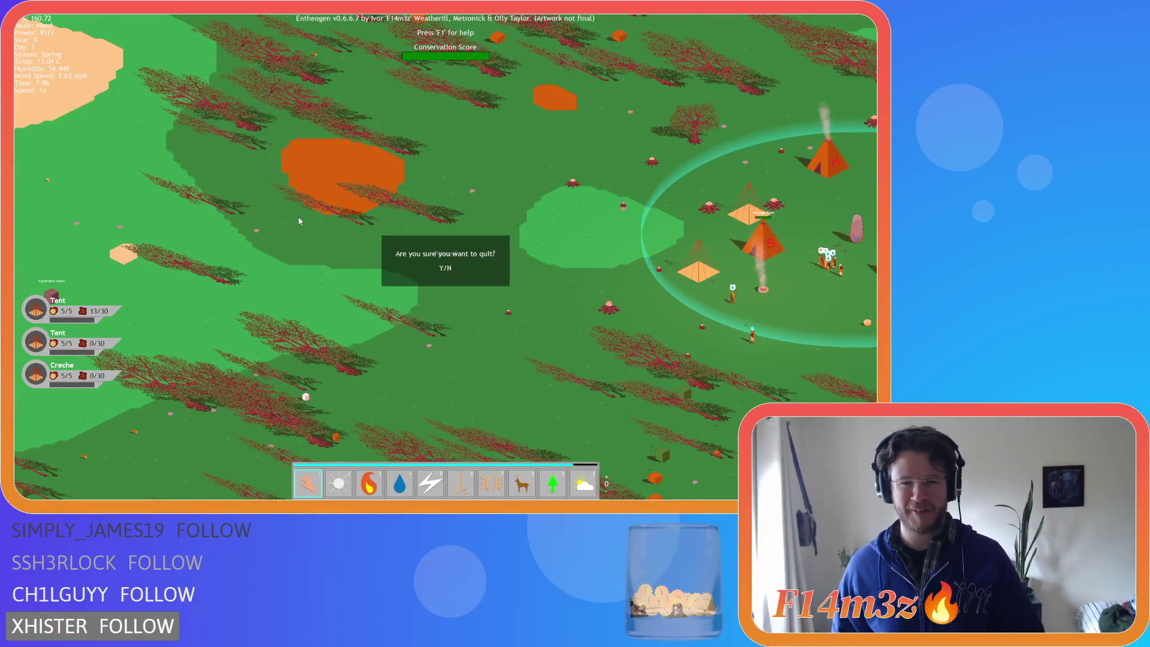
key("y")
left_click(433, 284)
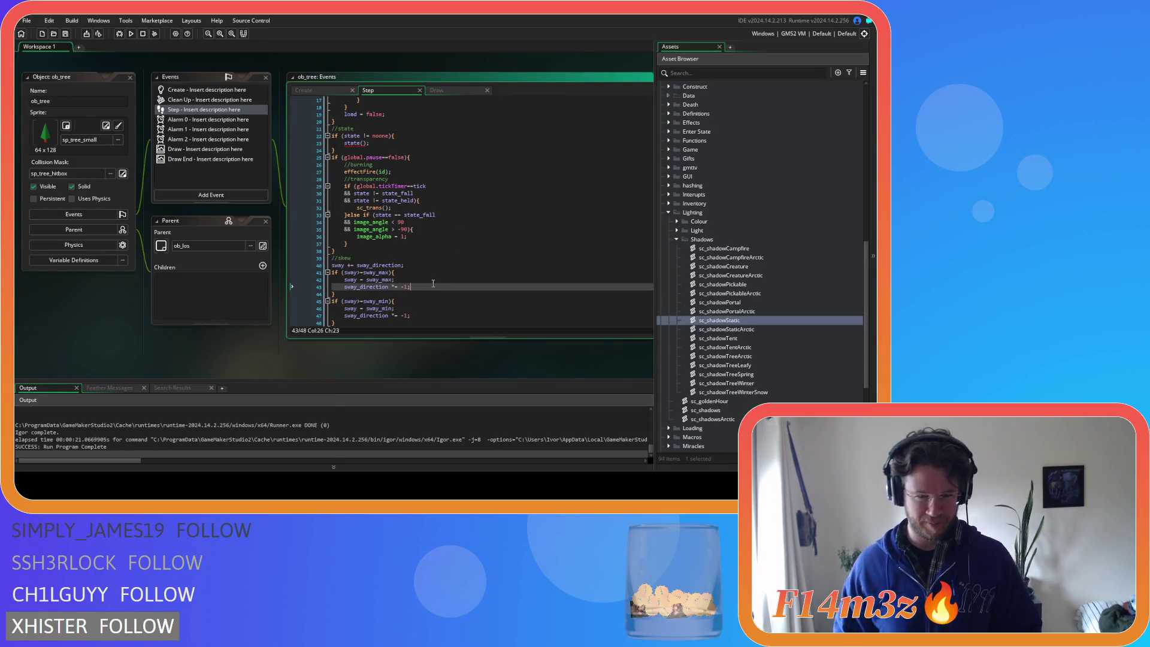
left_click(424, 273)
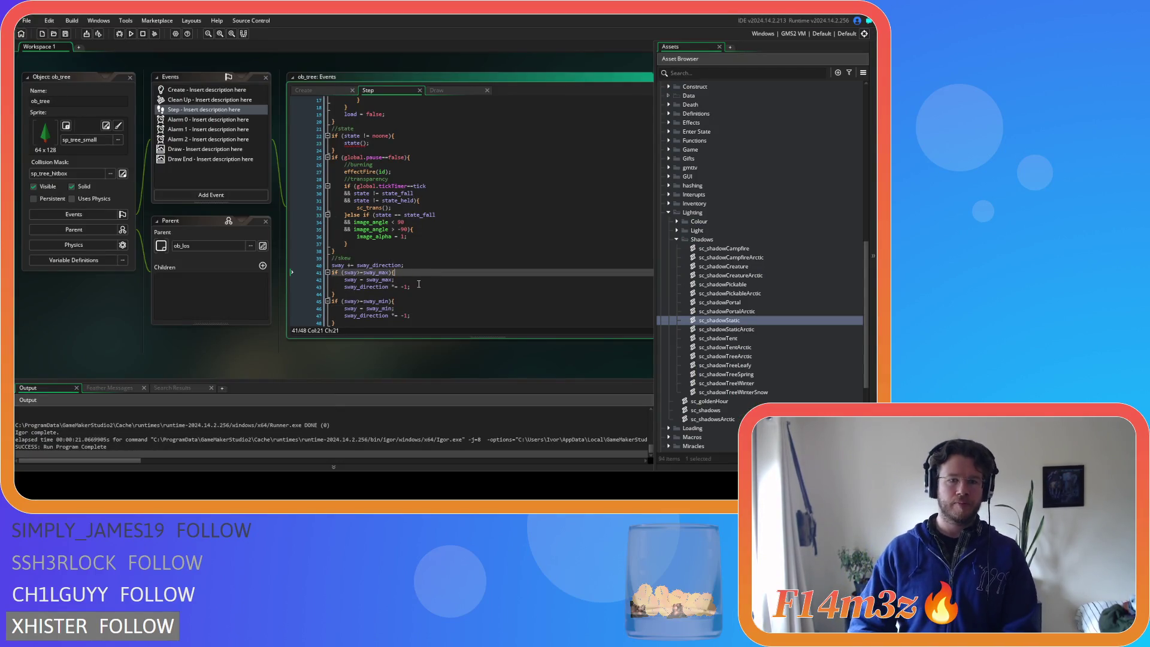
left_click(419, 285)
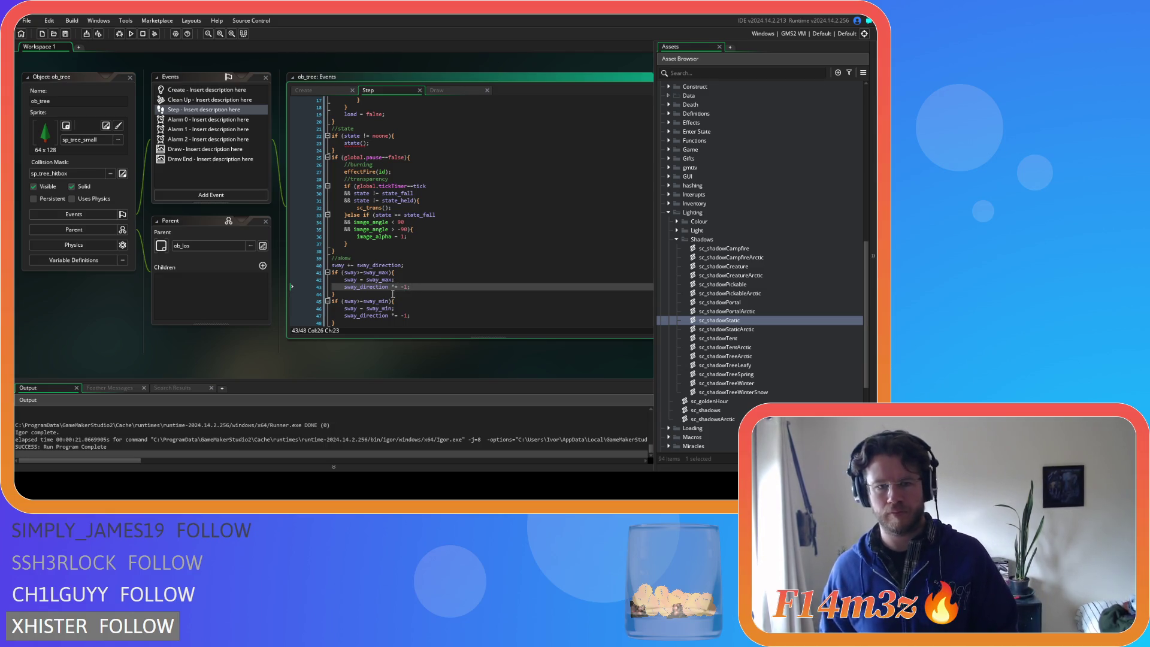
double_click(383, 287)
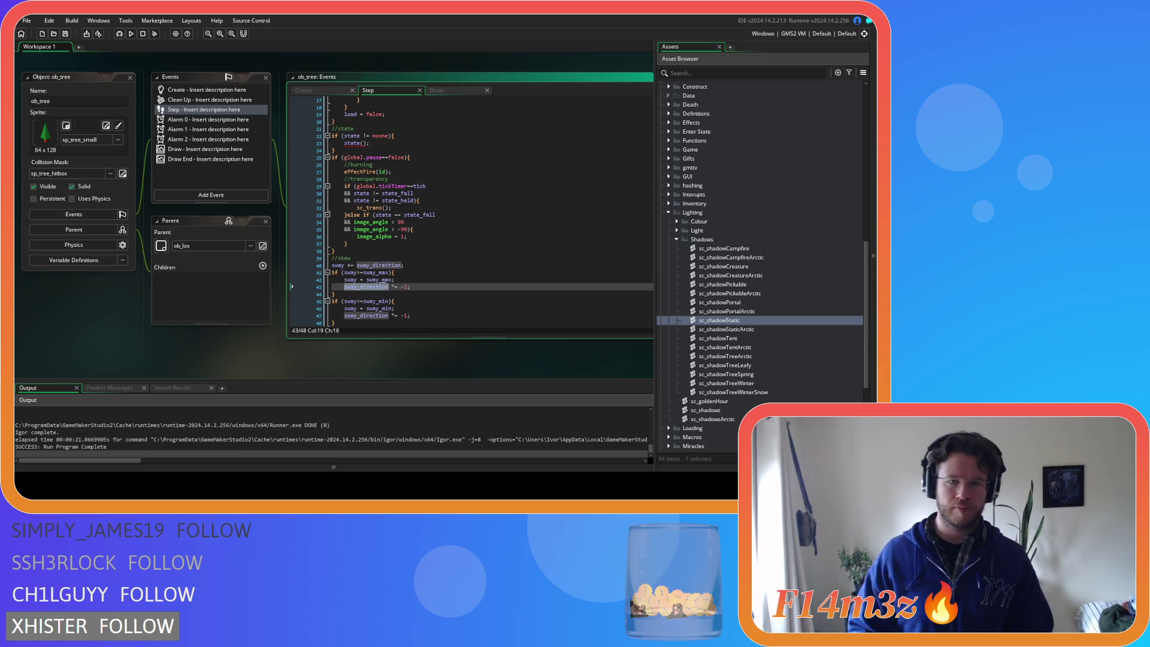
left_click(394, 286)
left_click(401, 288)
type("sway_direction =")
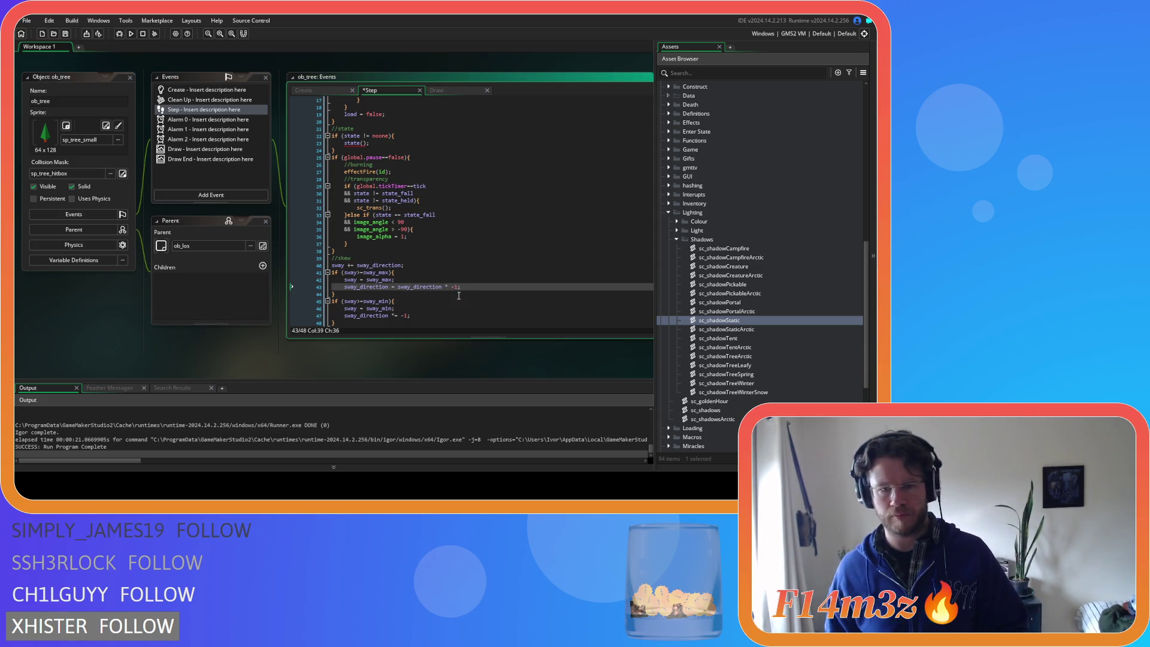
type("* -1")
left_click(469, 280)
left_click_drag(460, 286, 390, 286)
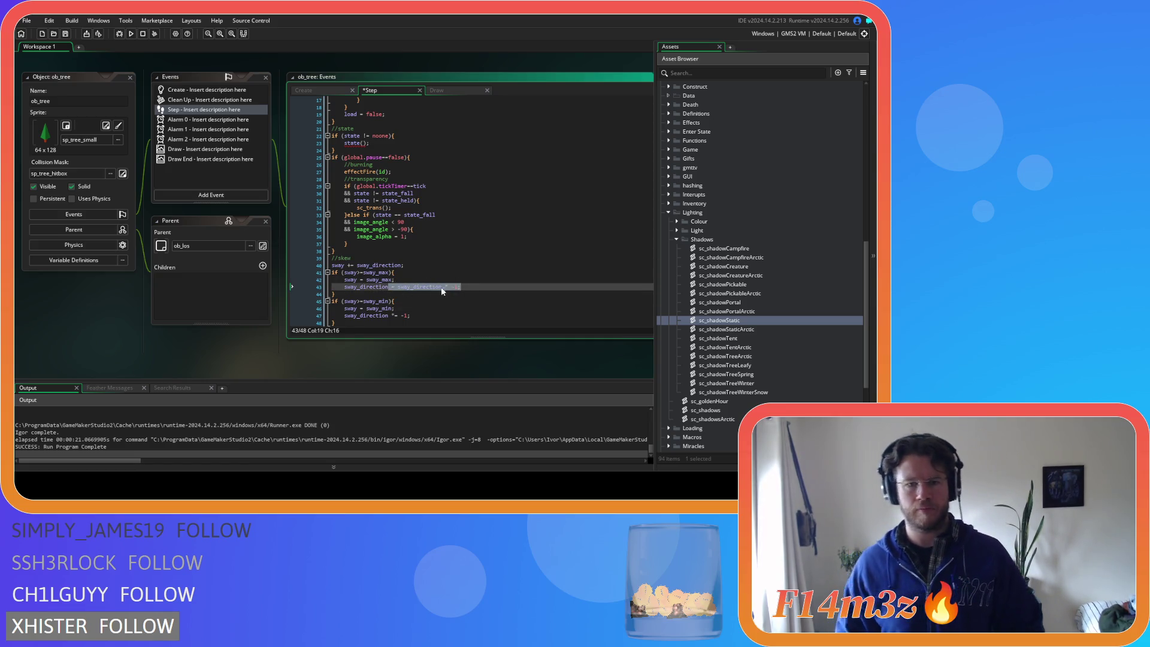
key("shift+Home")
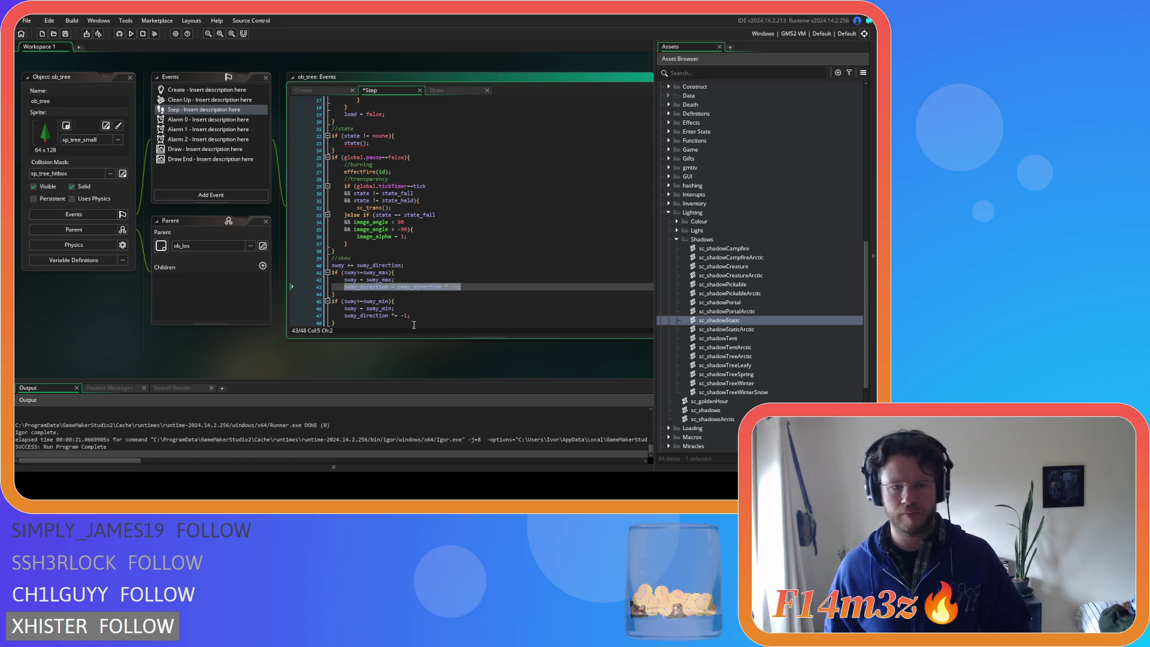
key("ctrl+c")
left_click(415, 313)
key("shift+Home")
key("ctrl+v")
key("ctrl+s")
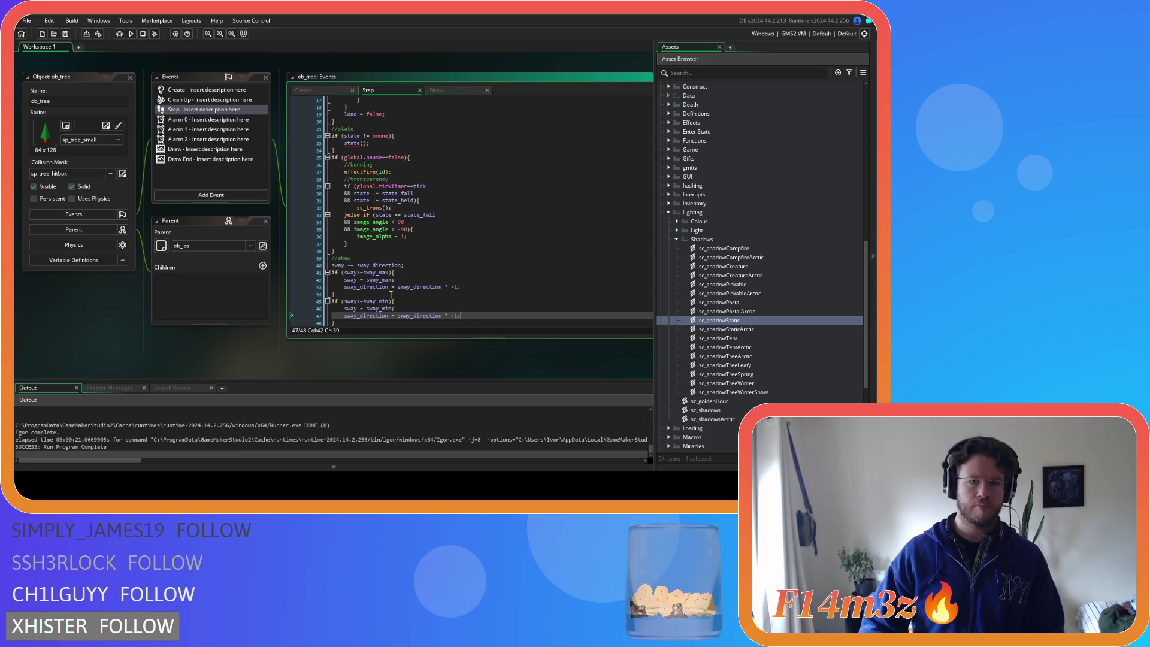
left_click_drag(358, 301, 446, 316)
type("*=")
key("Up")
key("Up")
key("Up")
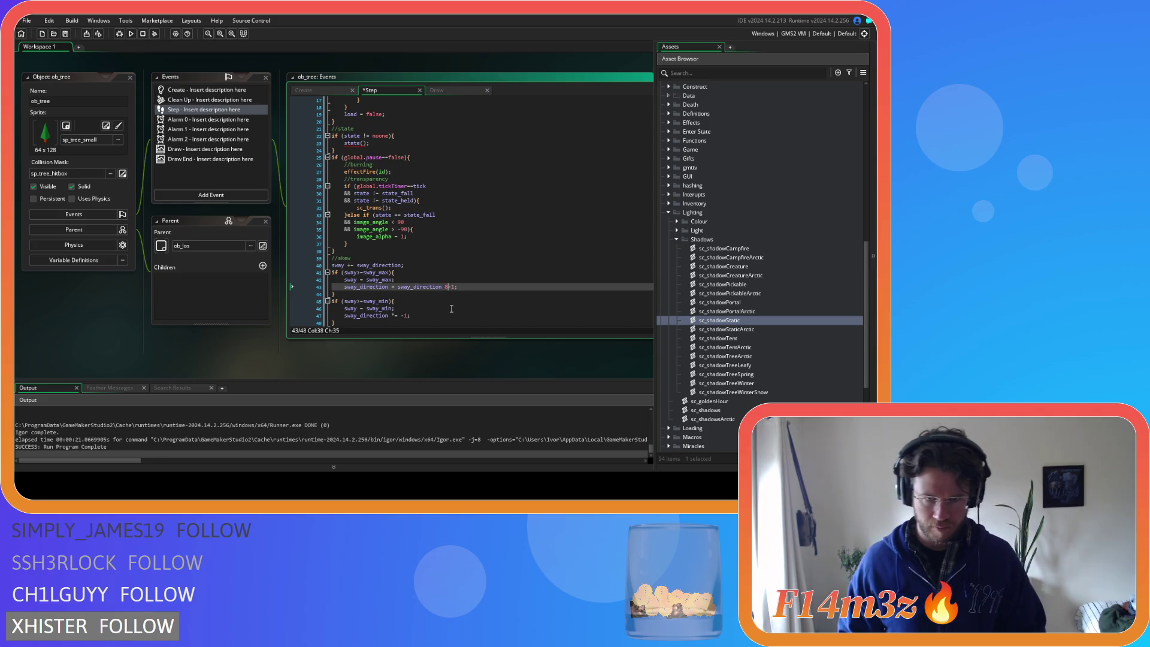
key("Left")
key("Left")
key("shift+ctrl+Right")
key("shift+ctrl+Right")
key("shift+ctrl+Right")
type("*=")
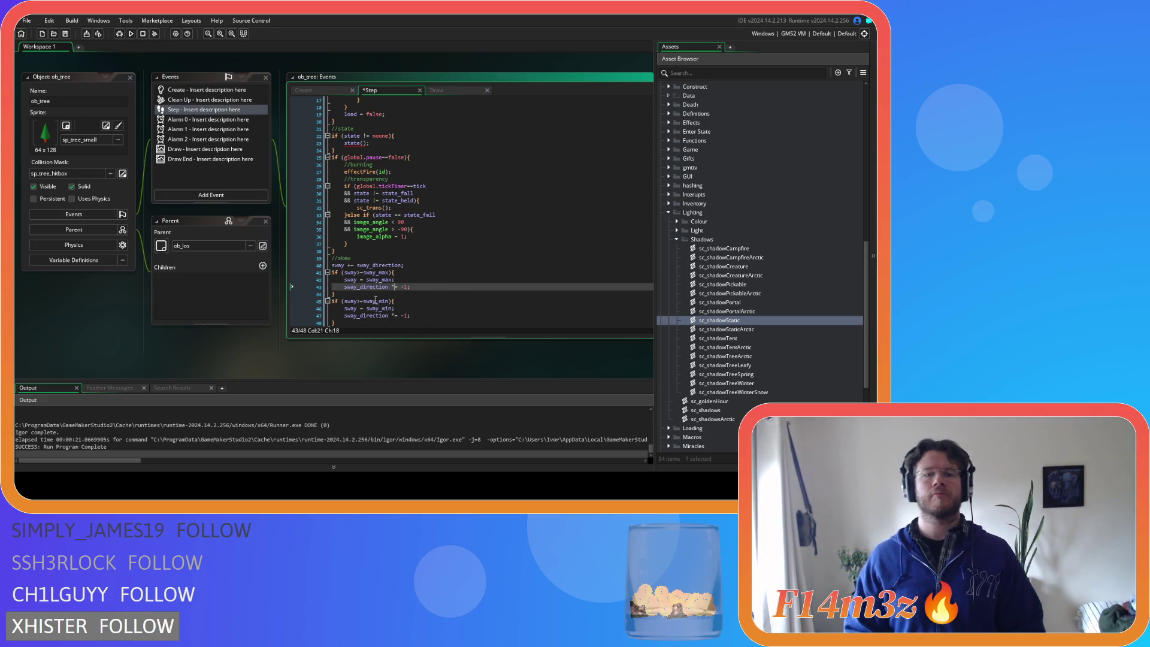
left_click_drag(357, 301, 361, 301)
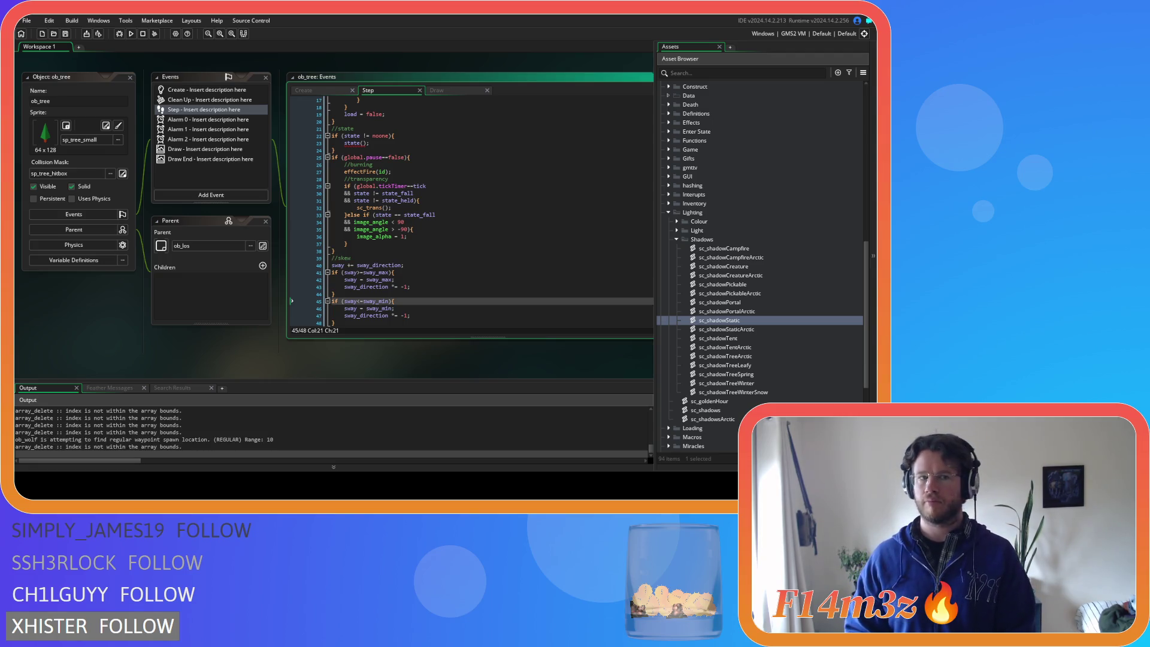
key("alt+Tab")
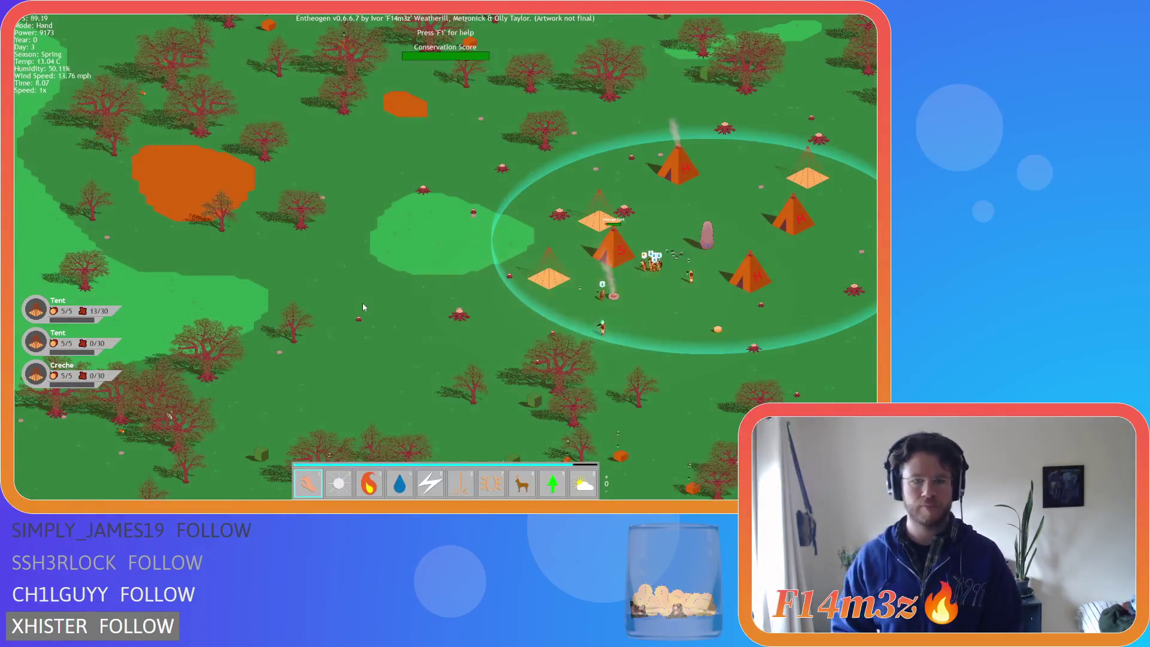
scroll(361, 303, "down", 3)
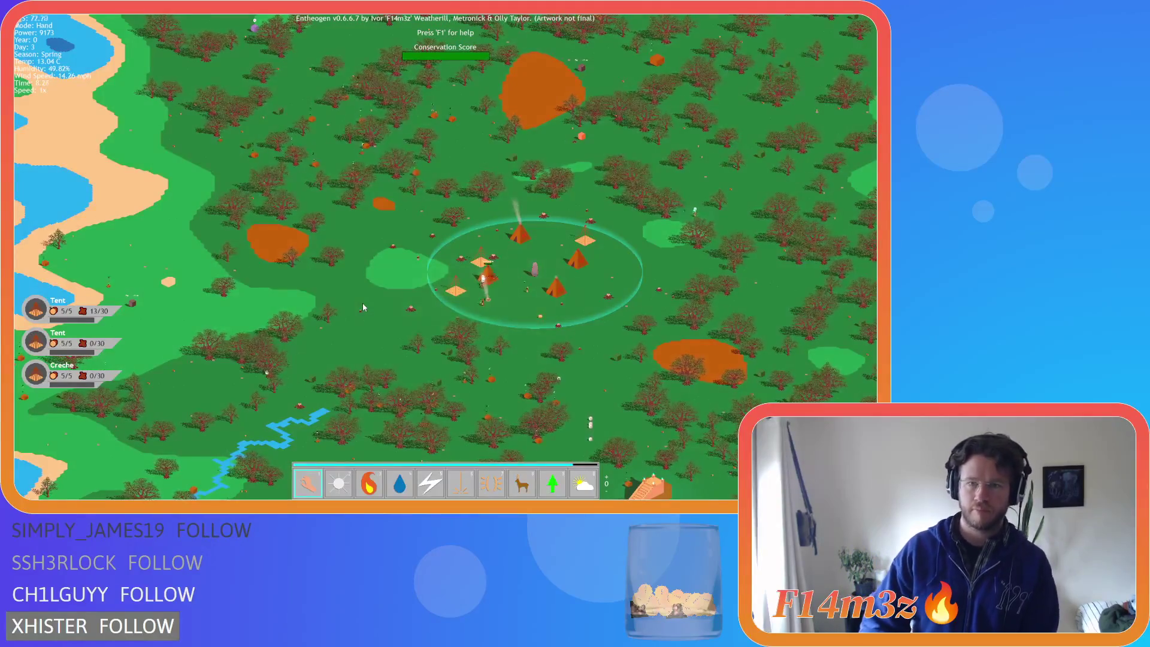
key("Escape")
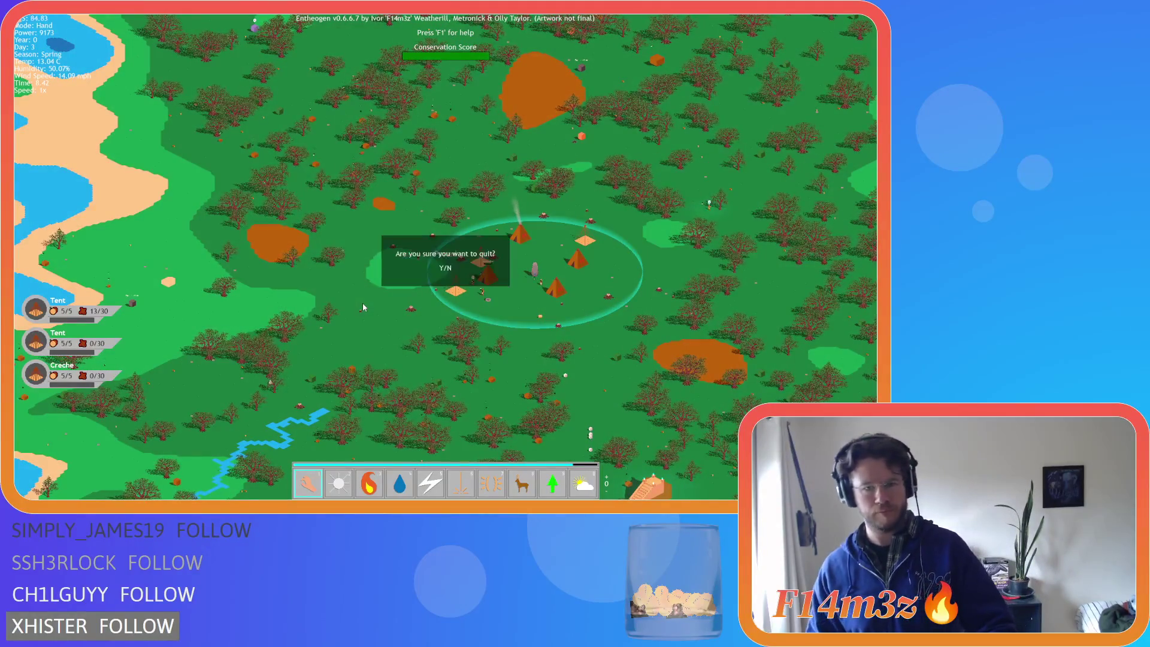
key("y")
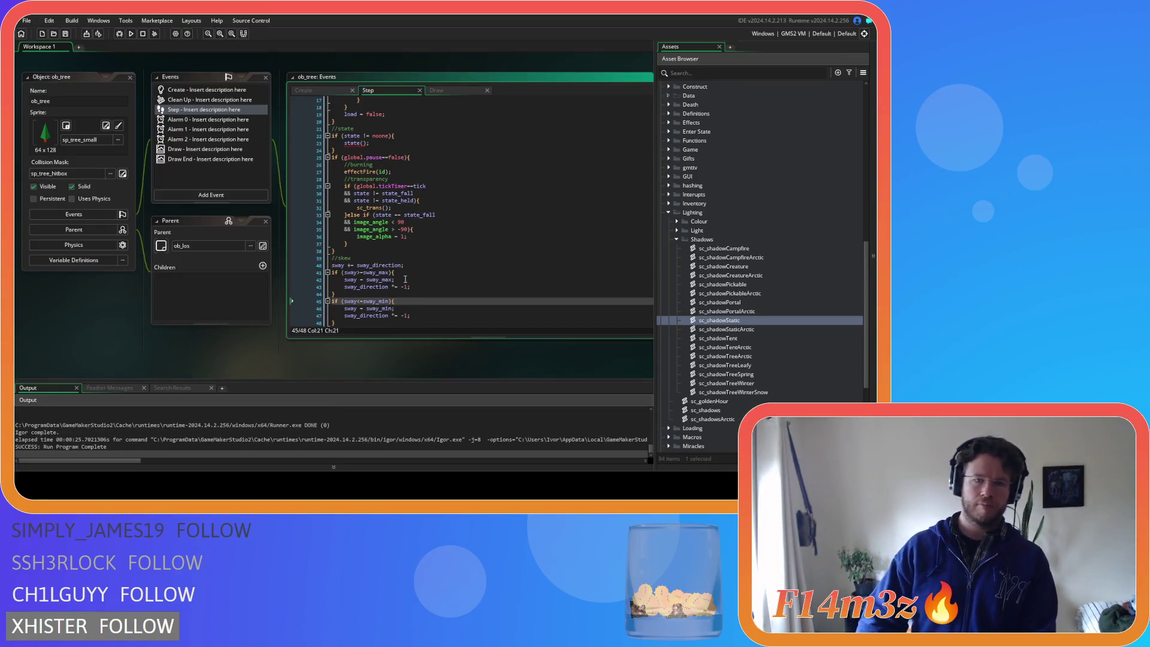
Change sway_direction's starting value to 1 / 30, save the Create event, and run the game
middle_click(383, 315)
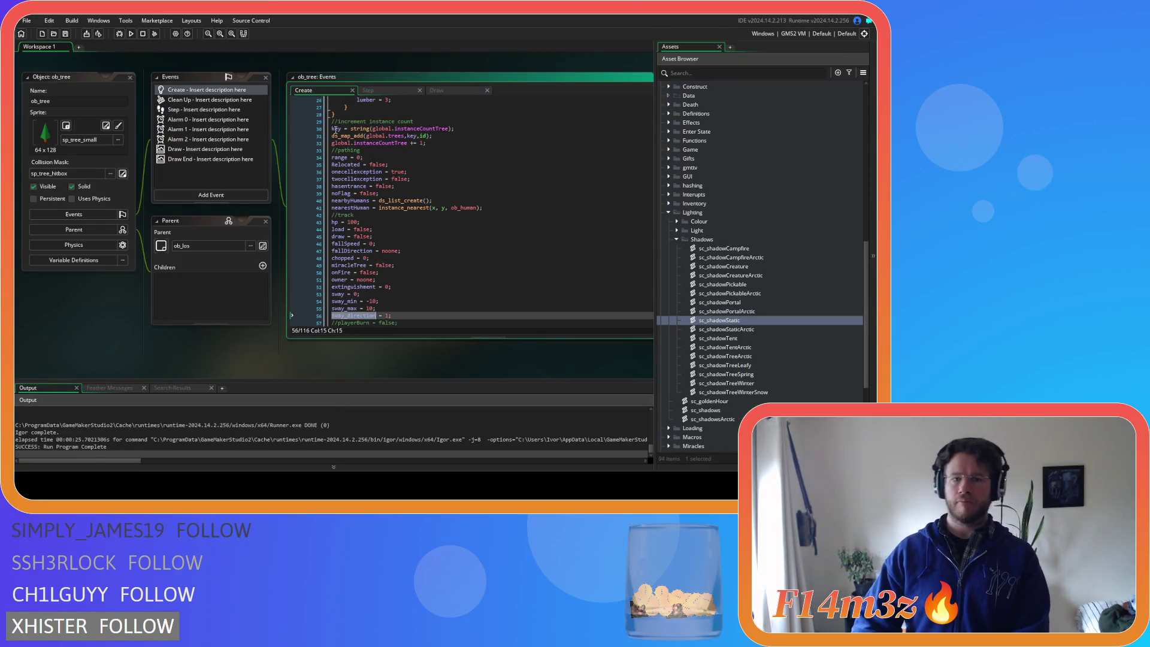
left_click(388, 315)
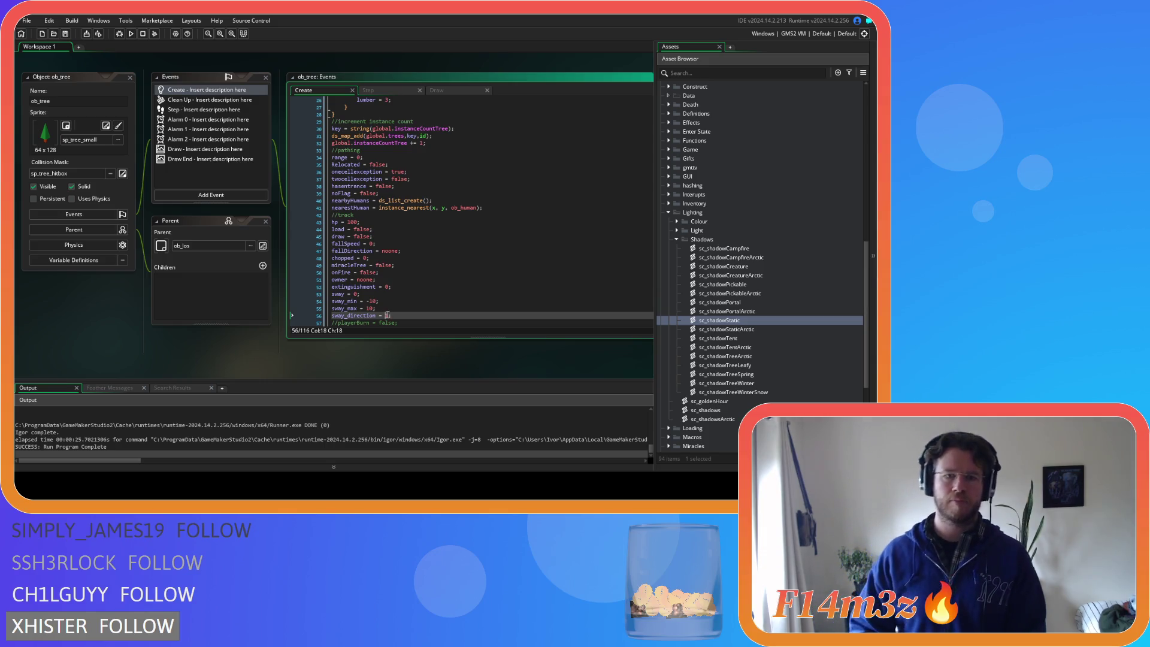
key("BackSpace")
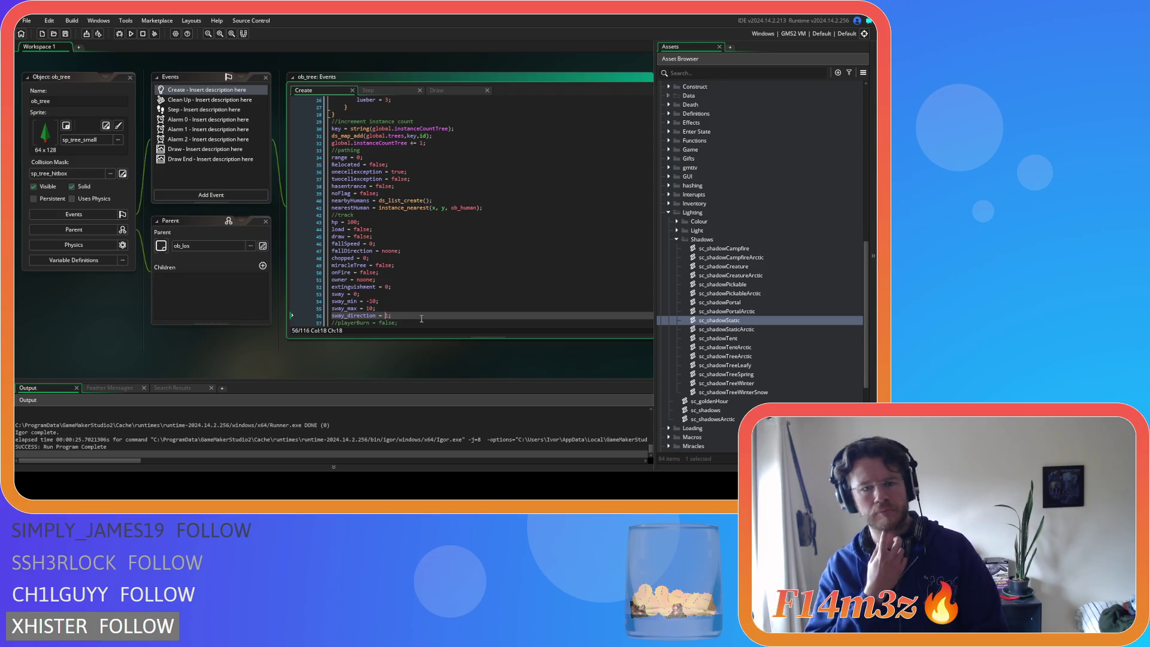
key("Right")
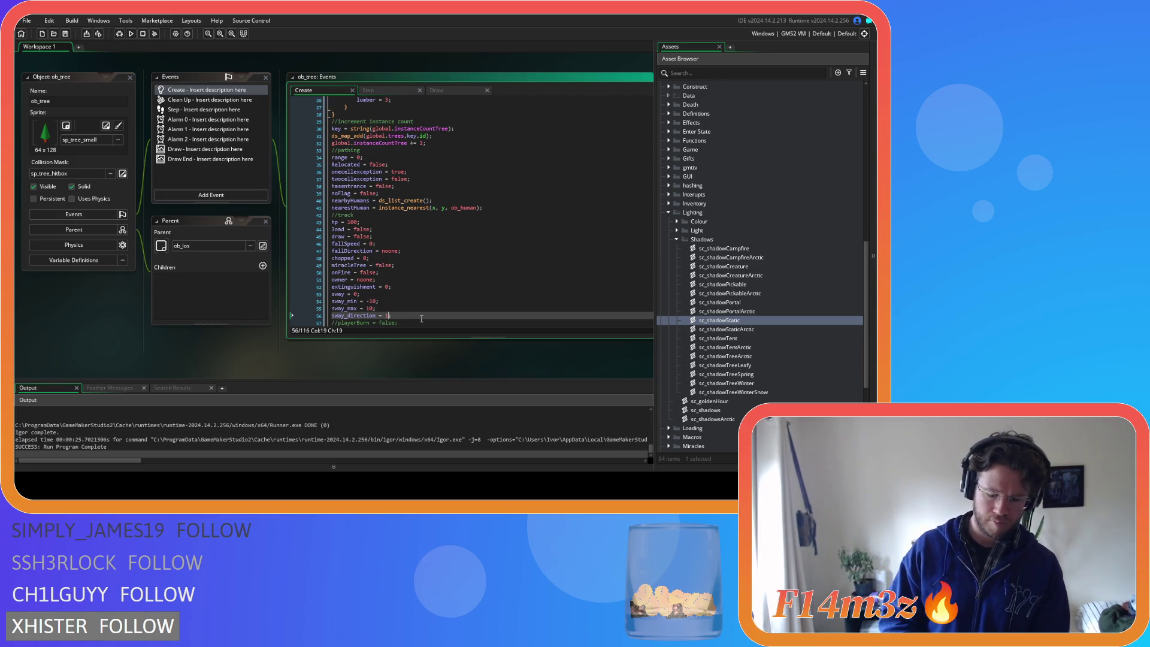
type("/60")
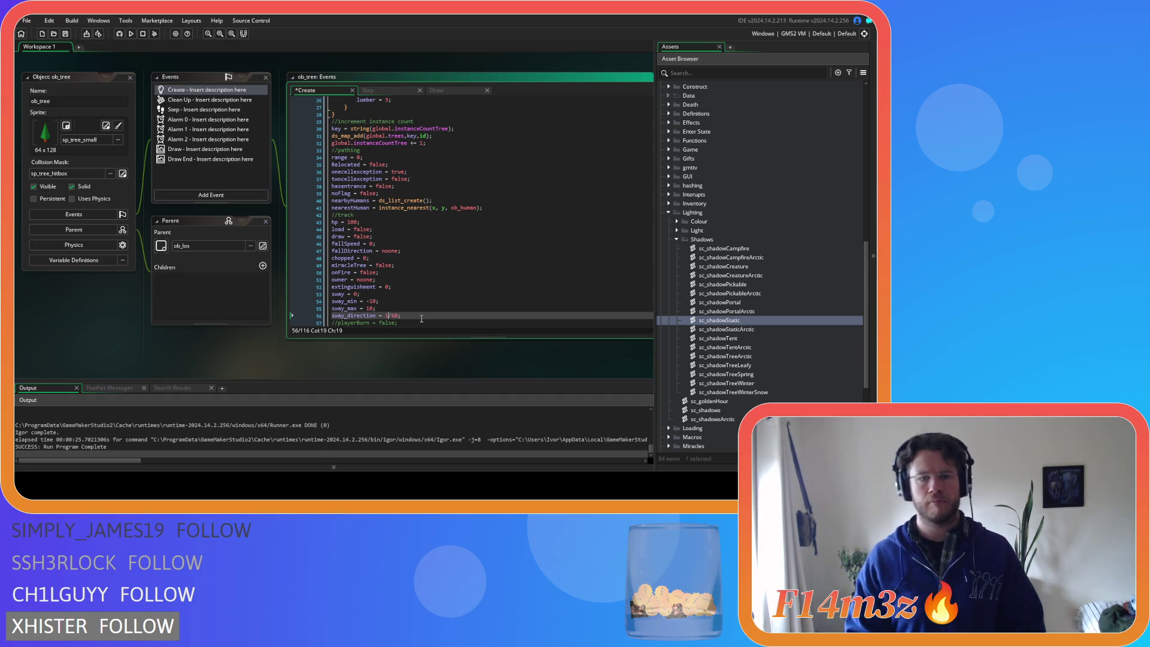
key("Right")
key("ctrl+s")
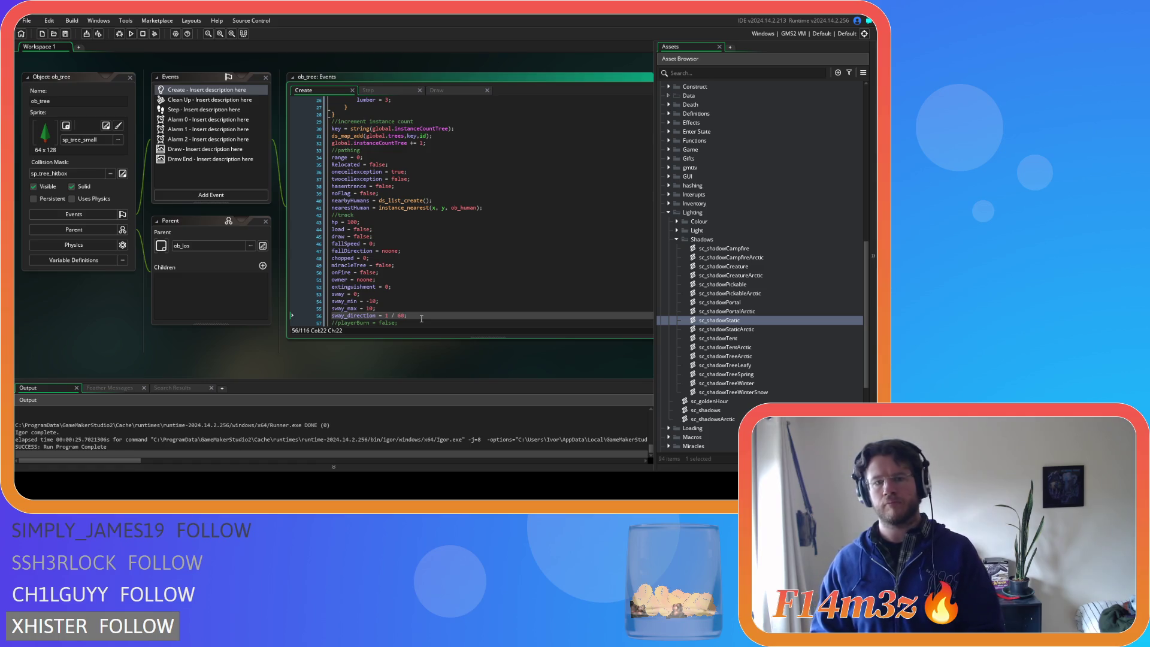
key("Delete")
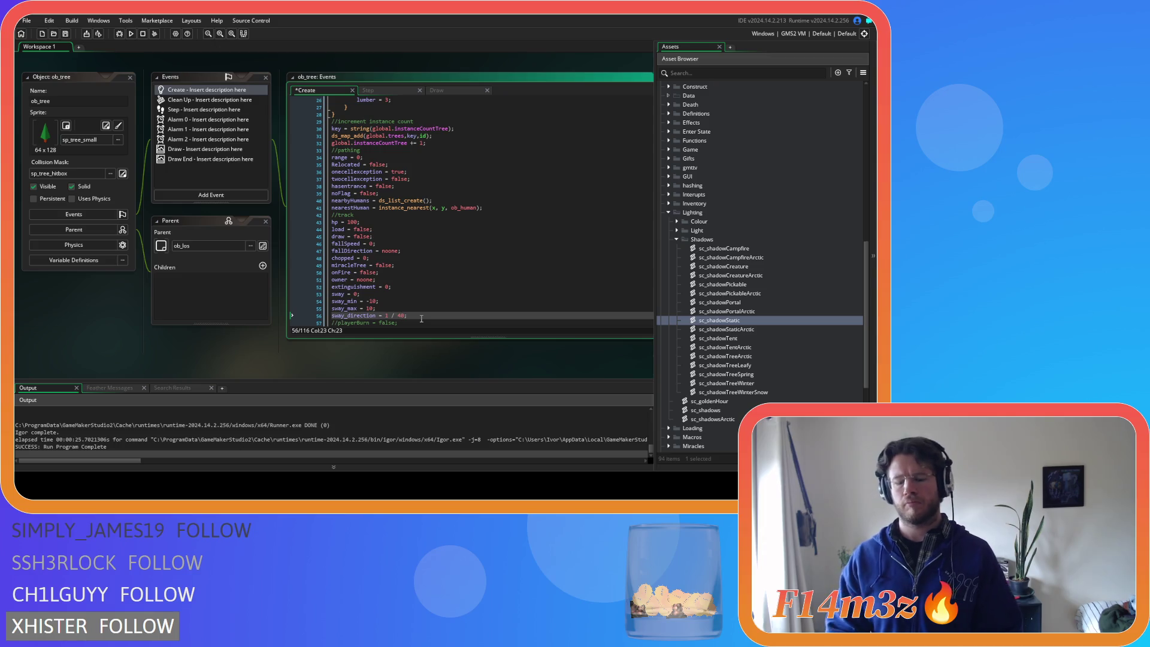
type("3")
key("ctrl+s")
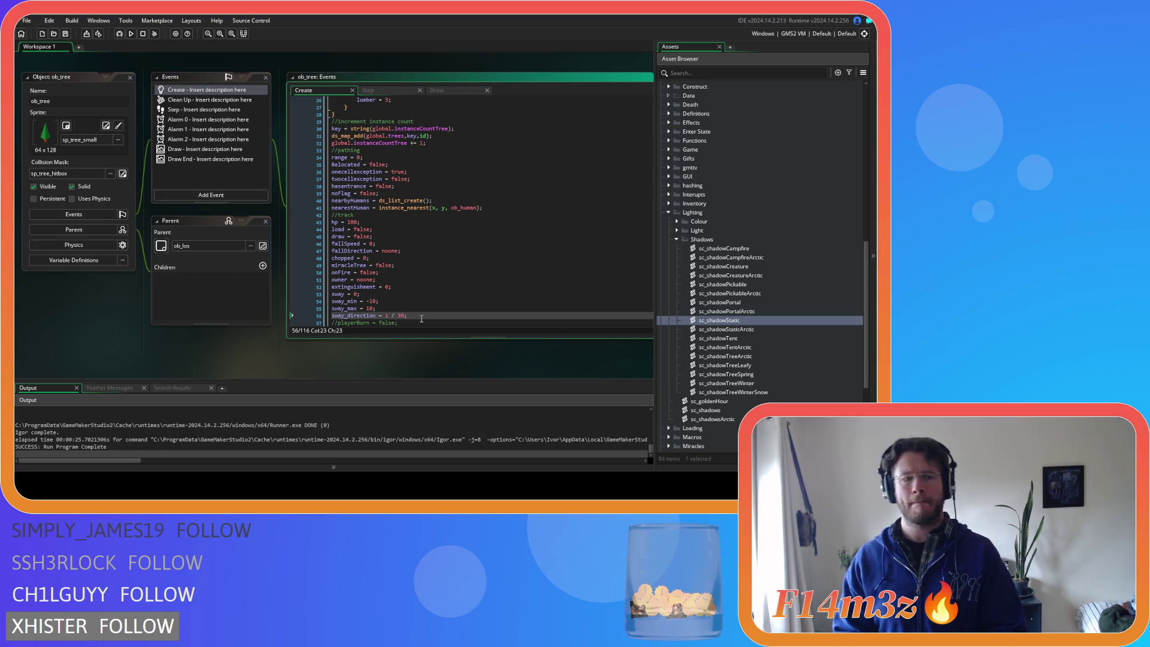
key("F5")
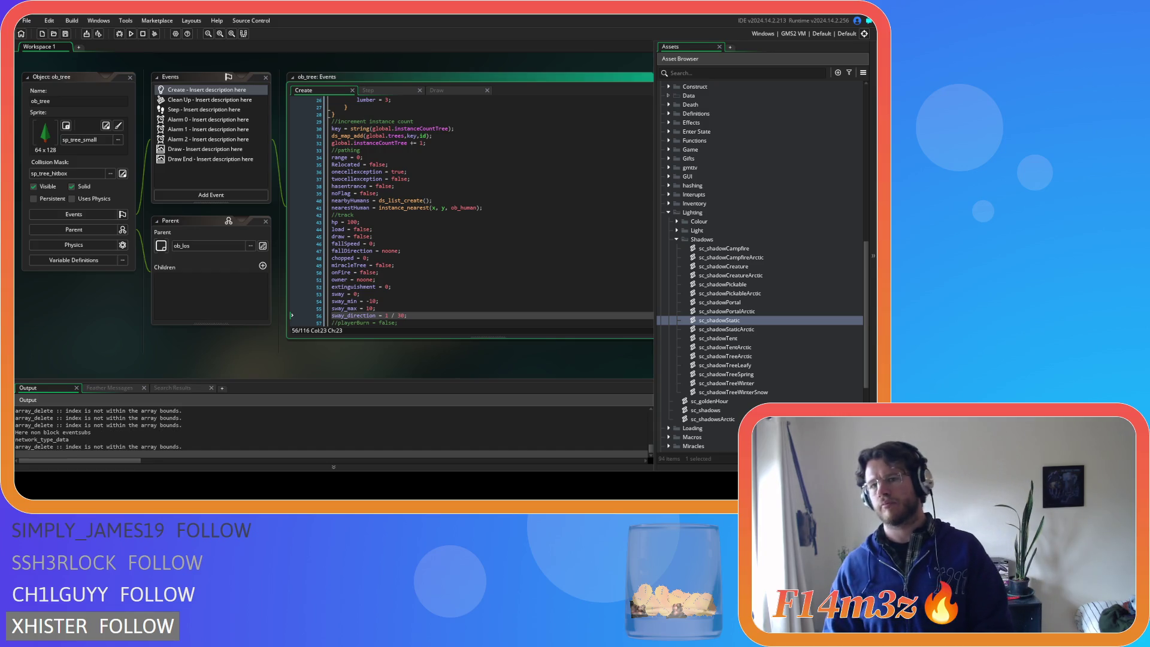
key("alt+Tab")
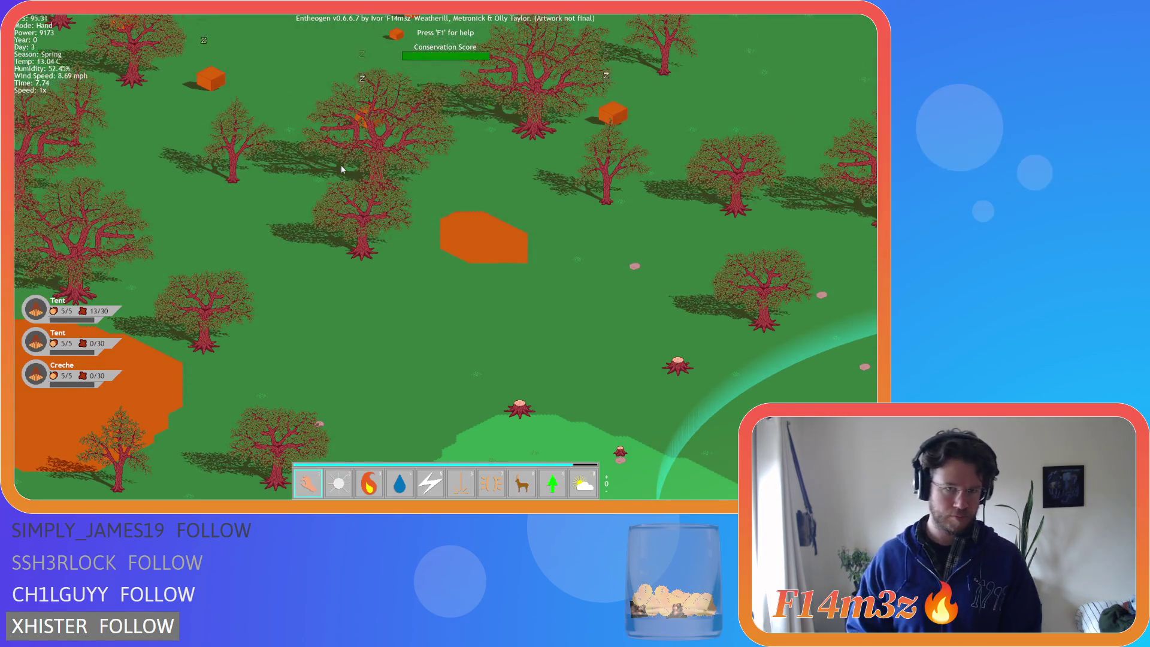
scroll(340, 164, "down", 3)
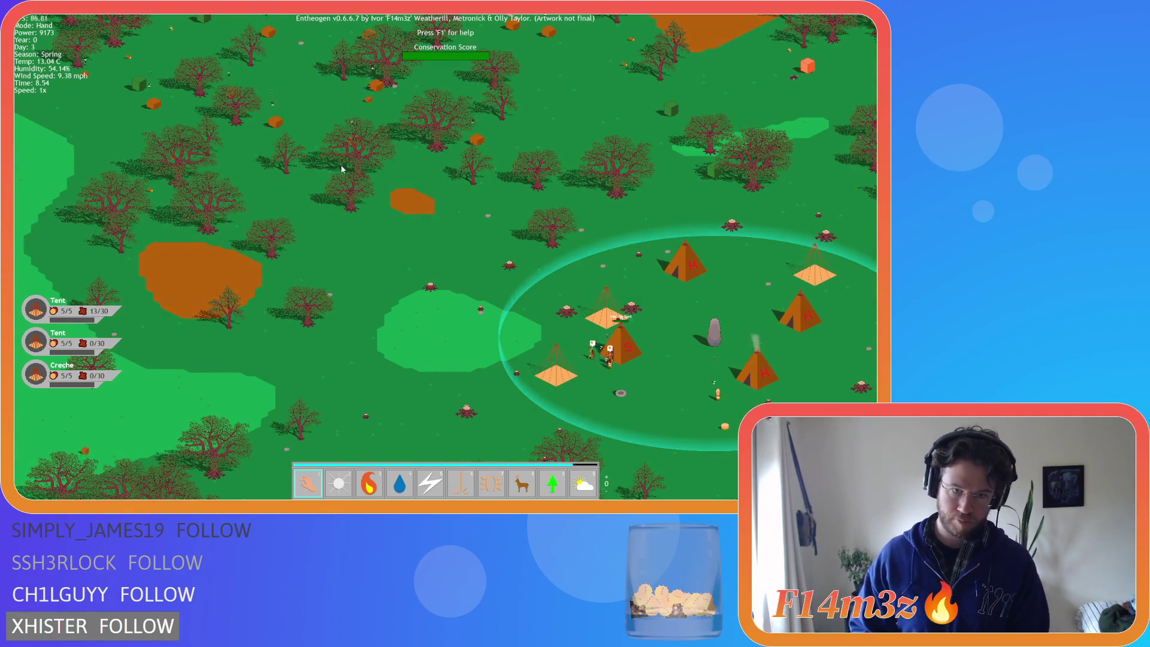
scroll(341, 169, "up", 3)
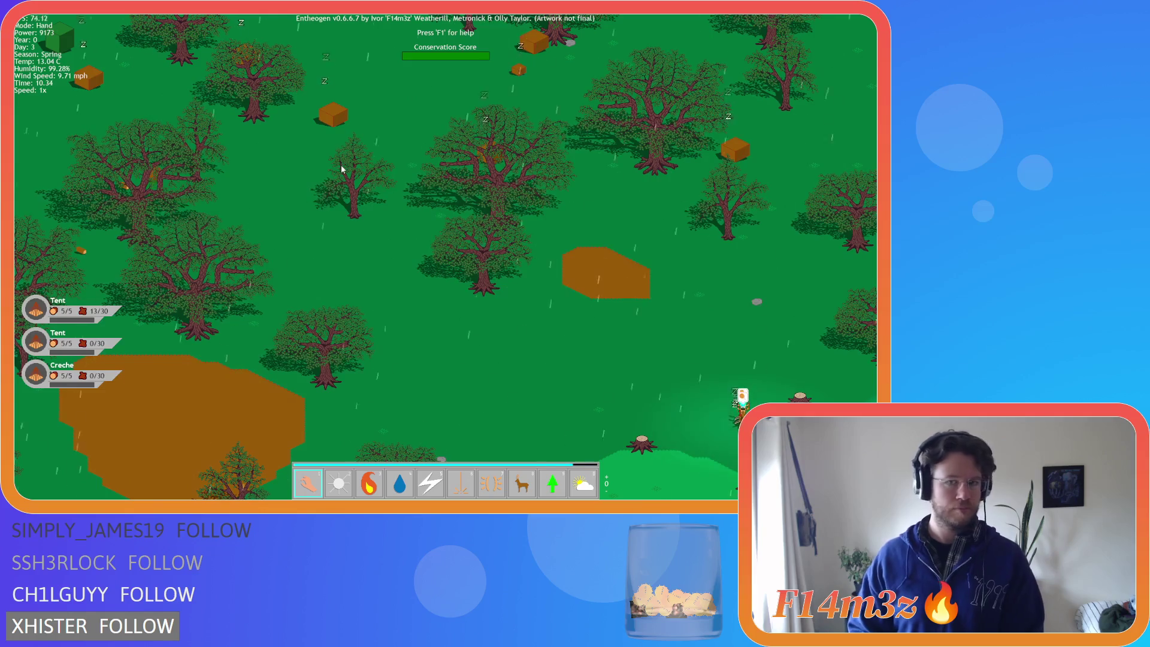
scroll(341, 170, "down", 5)
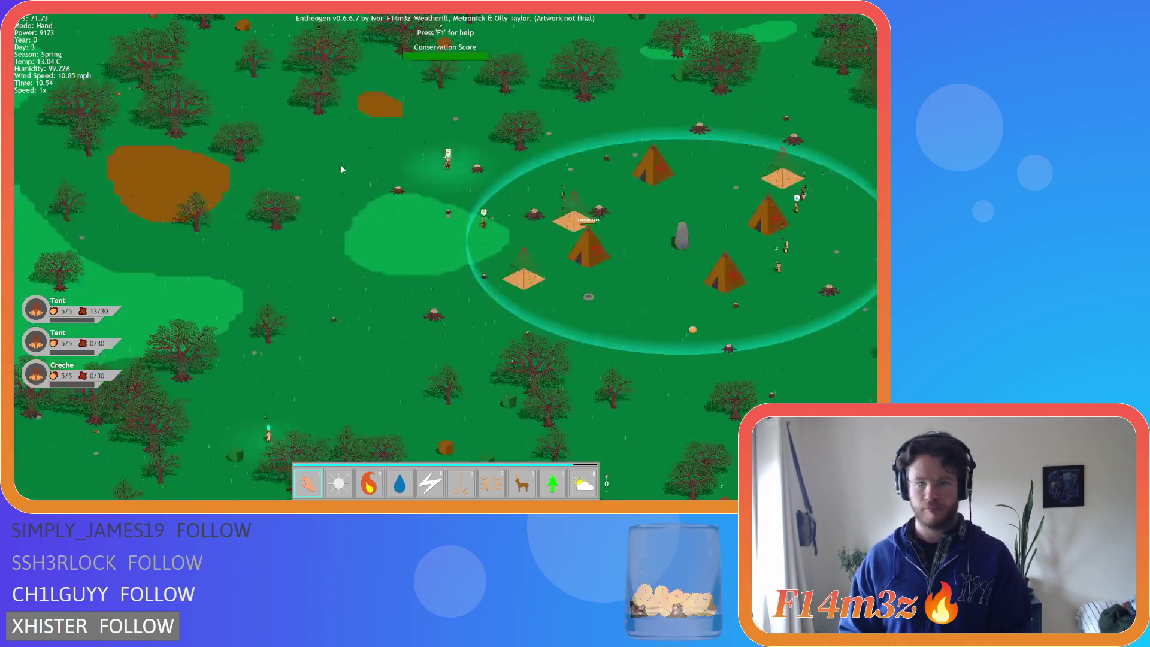
scroll(342, 170, "down", 3)
key("Escape")
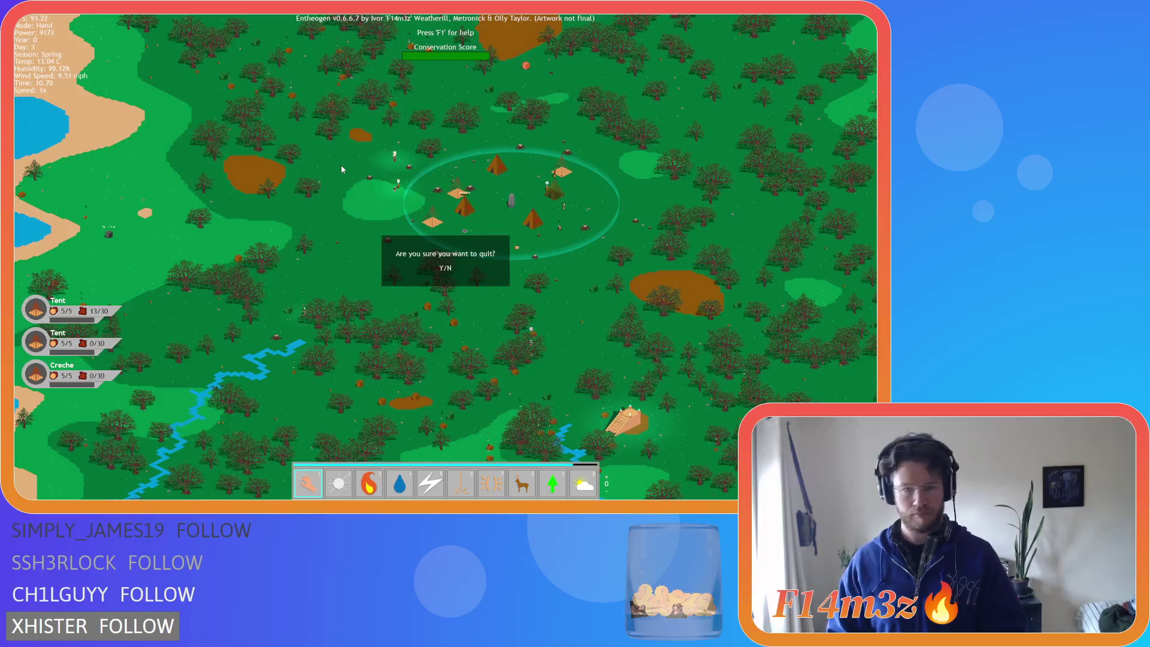
key("y")
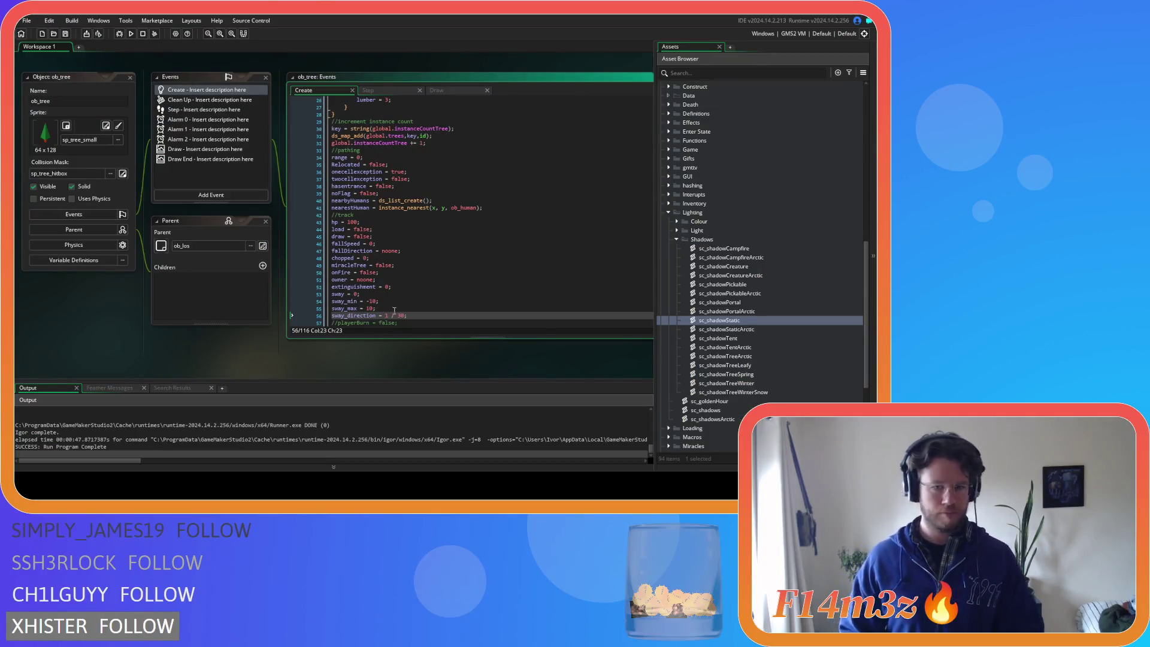
Shorten the sway_direction value by one character and relaunch the game with F5
key("BackSpace")
key("F5")
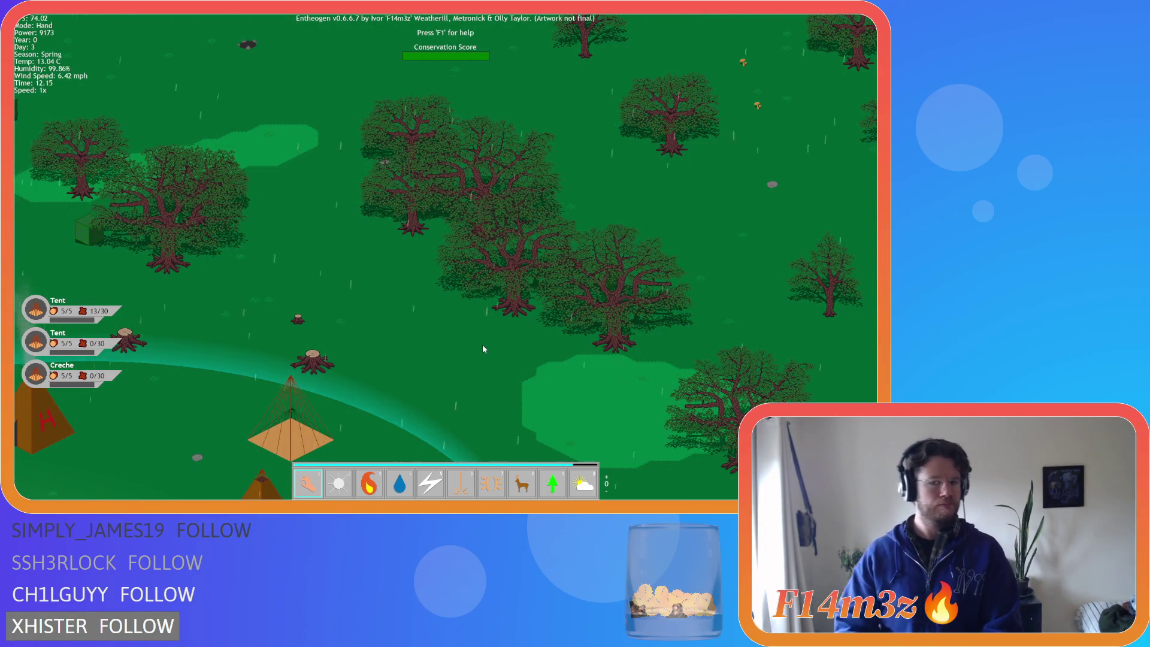
Pan the camera around the forest to watch the trees, then quit the test run
scroll(619, 362, "up", 3)
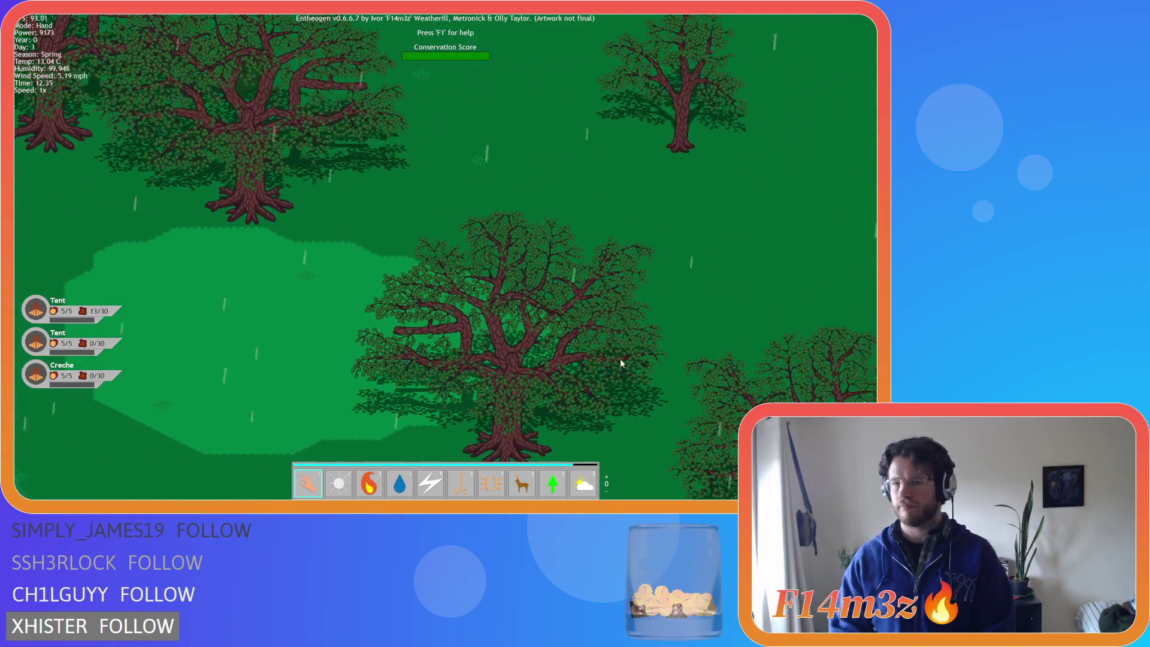
key("s")
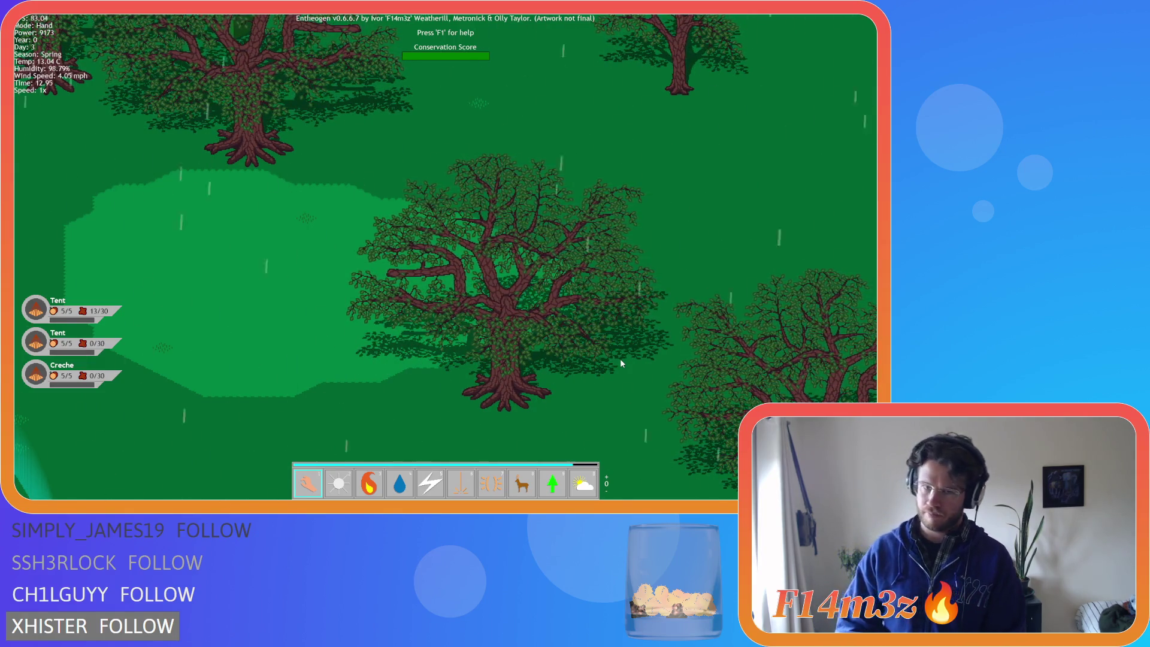
key("w")
key("d")
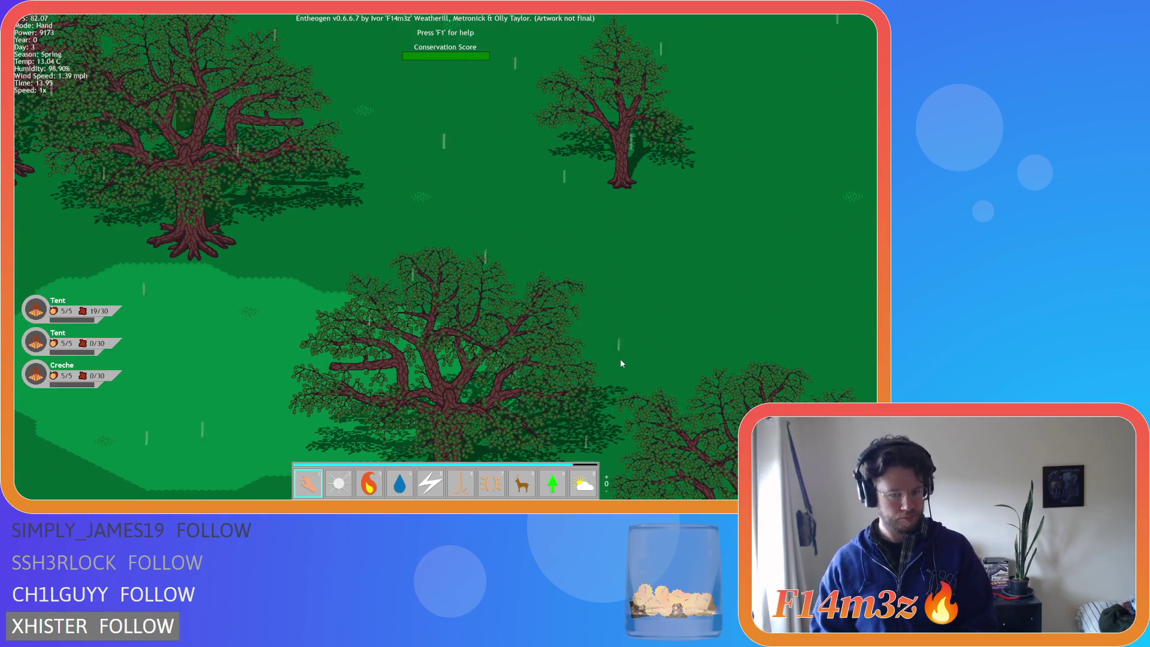
key("Down")
key("Left")
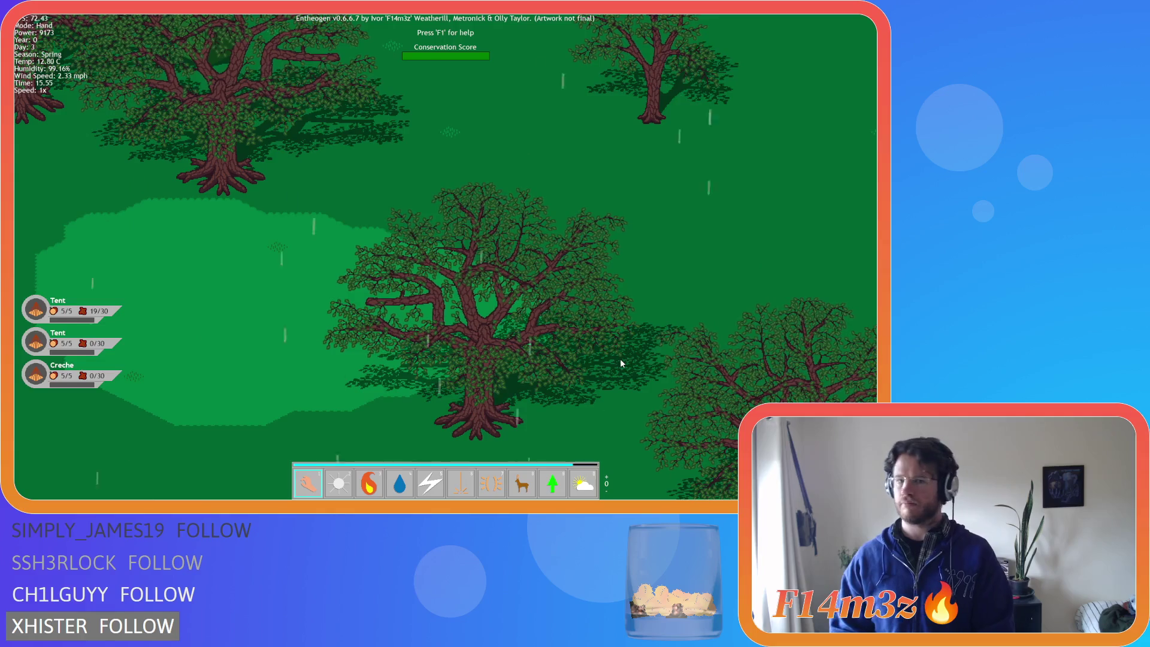
key("Escape")
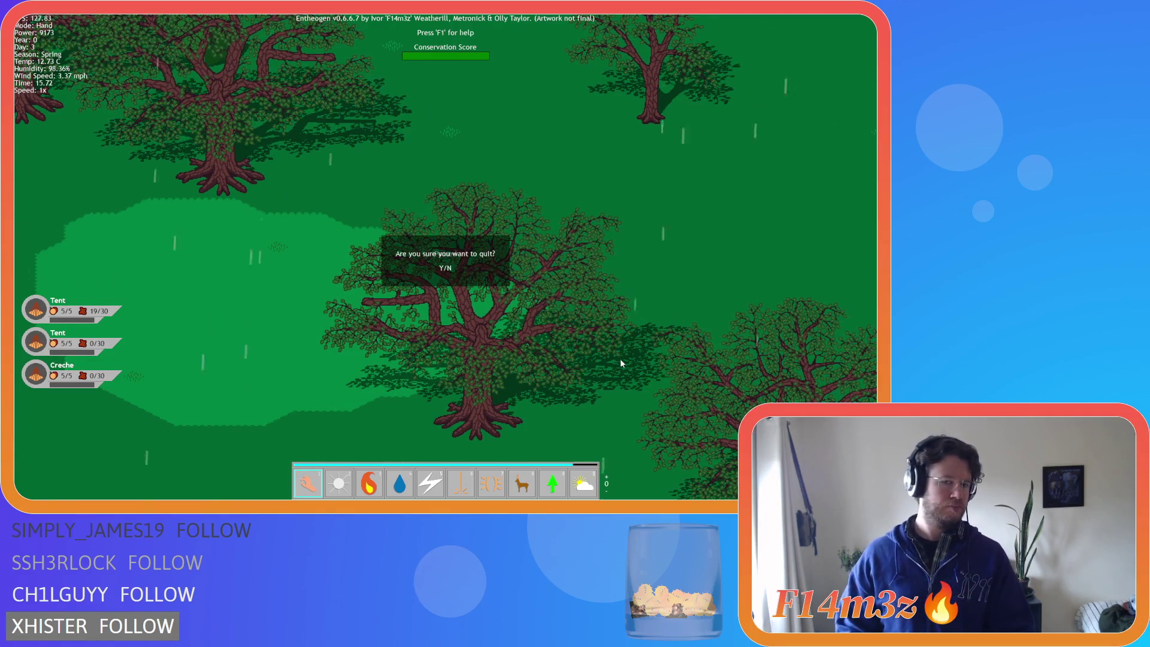
key("y")
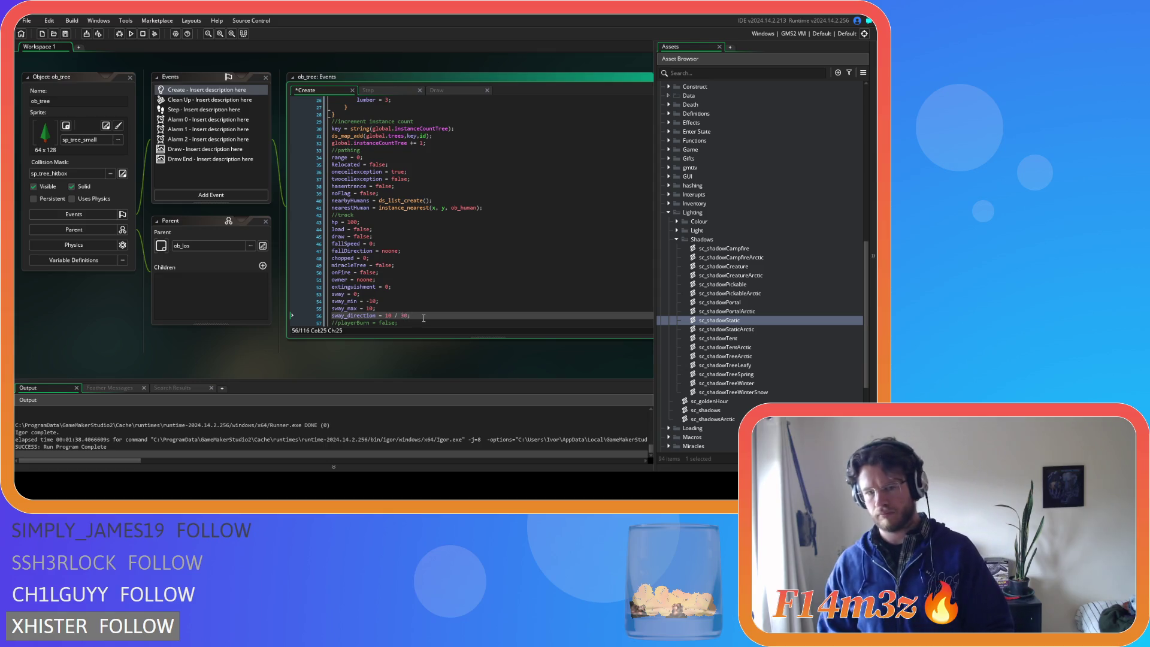
Save, rebuild and run the game with sway_direction set to 10 / 30
key("F5")
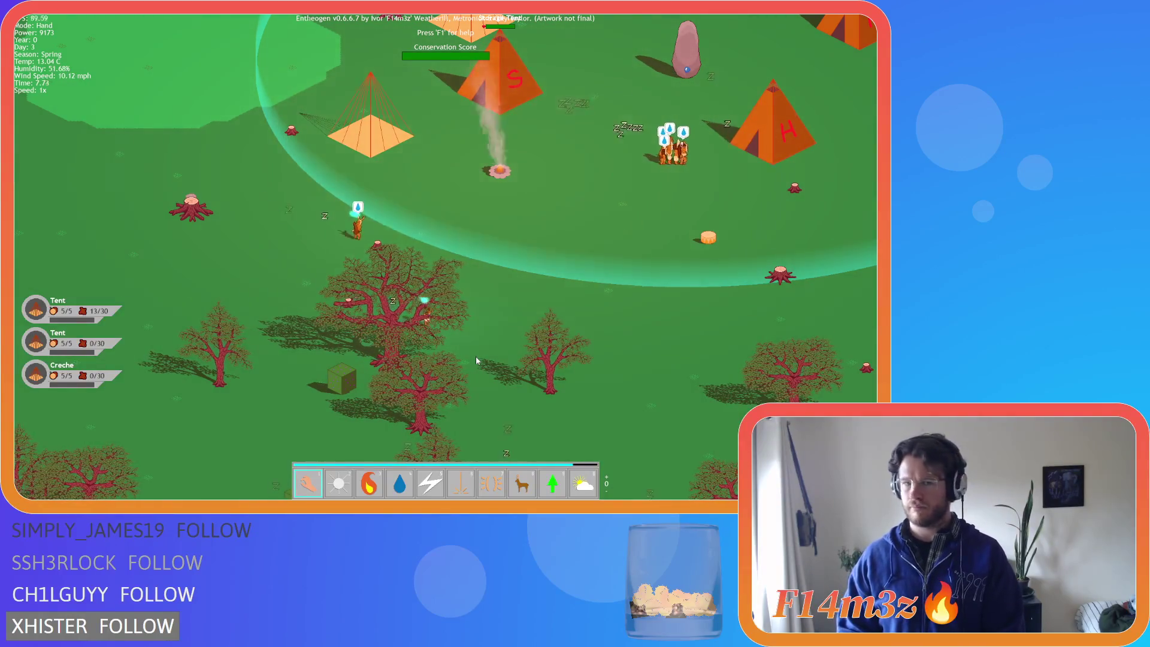
Zoom out and pan the game camera up and right, then quit the test run
scroll(476, 360, "down", 3)
key("Up")
key("Right")
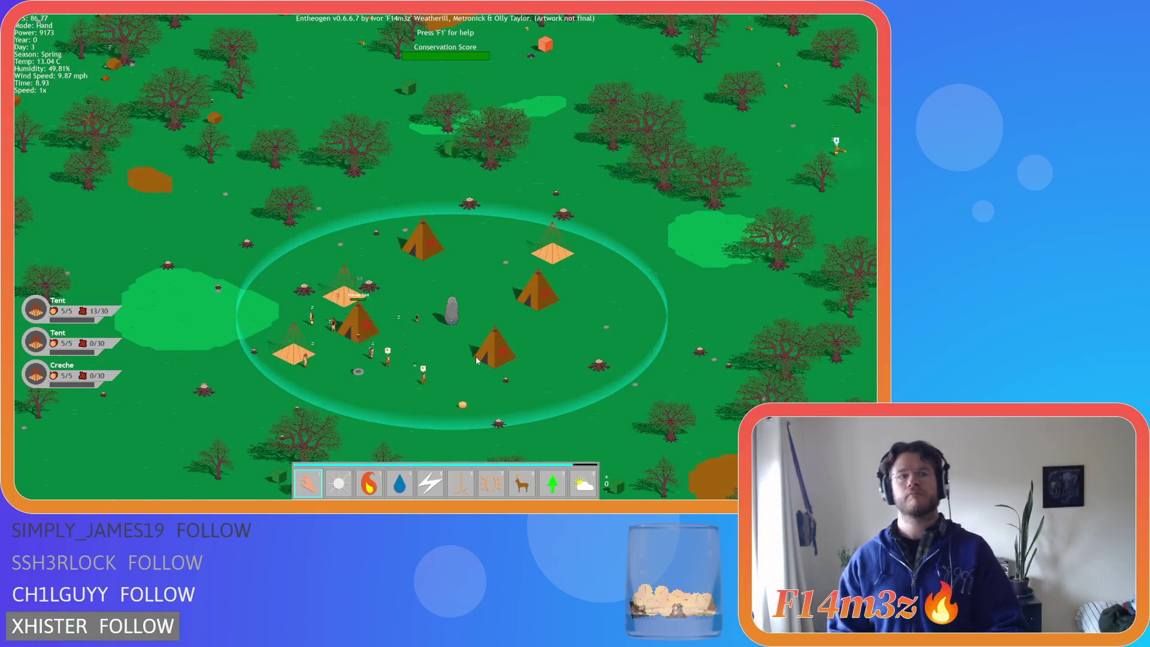
key("Escape")
key("y")
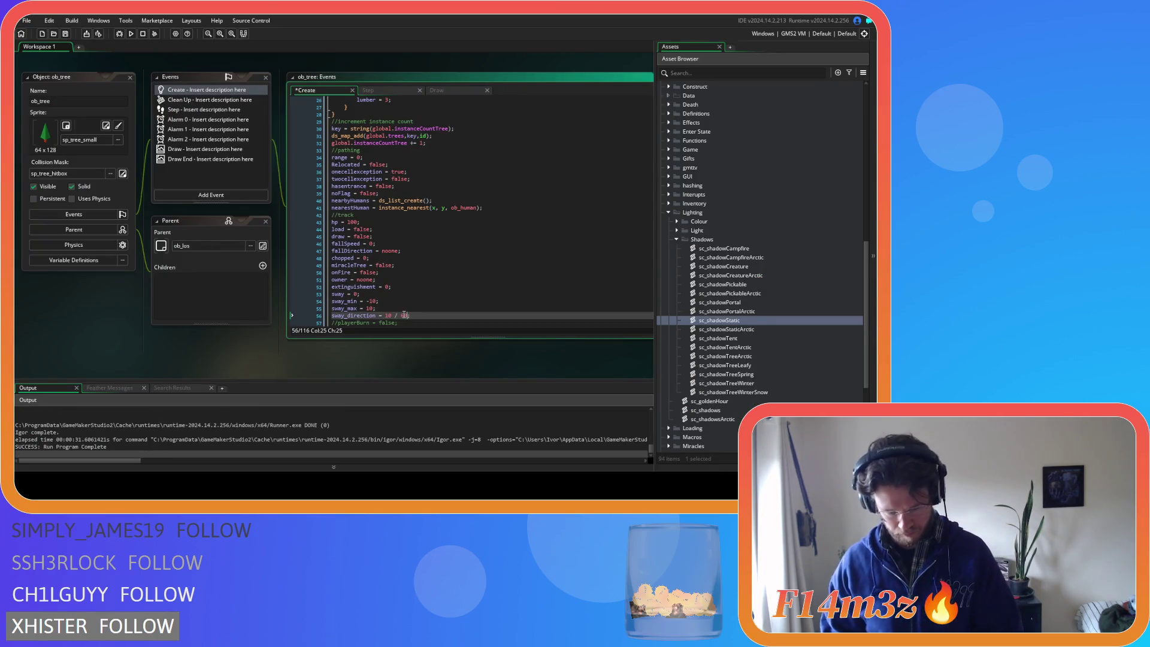
Save and relaunch the game with sway_direction retuned to 10 / 3
key("F5")
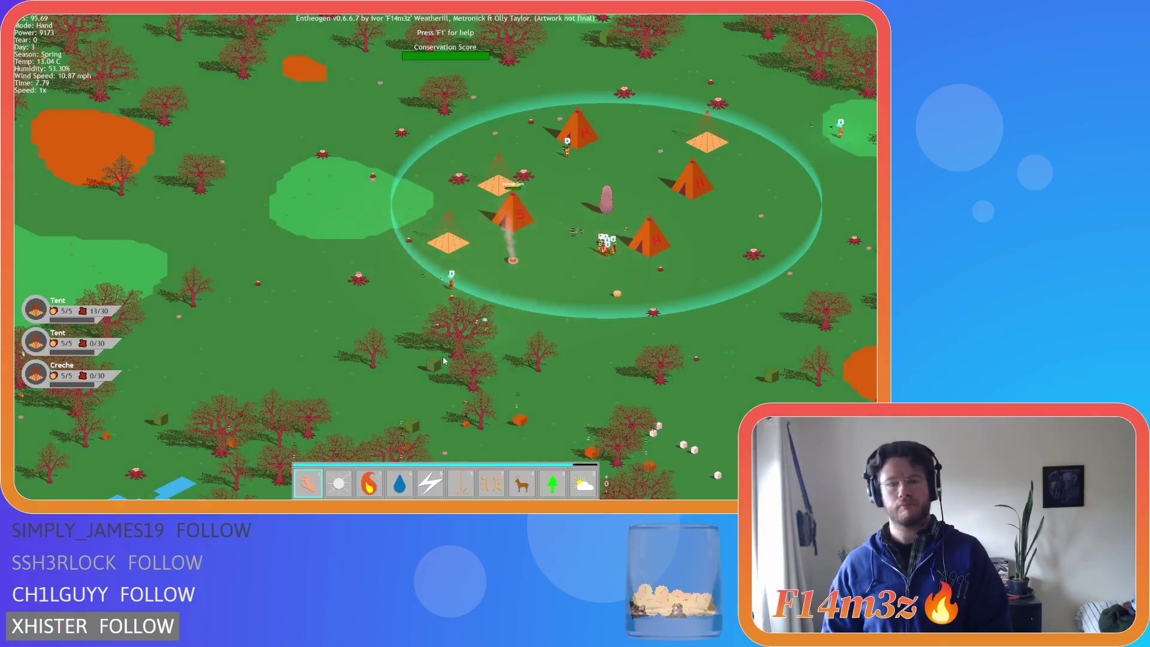
Pan the camera with WASD across the forest toward the tent village, then quit the game
key("w")
key("a")
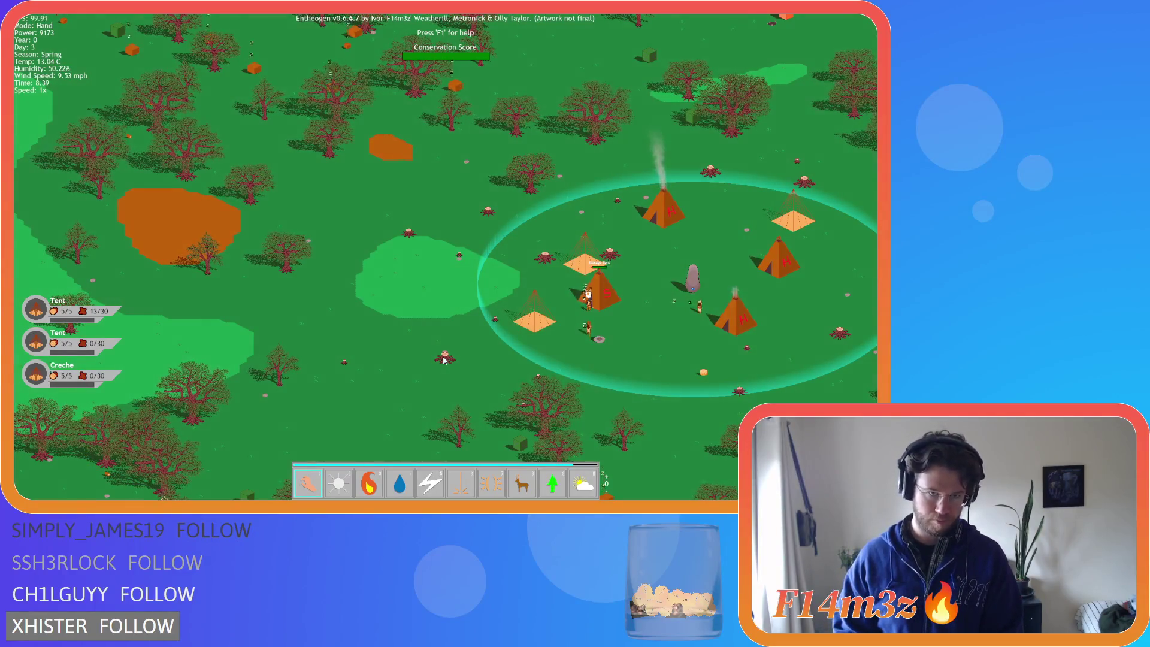
key("w")
key("d")
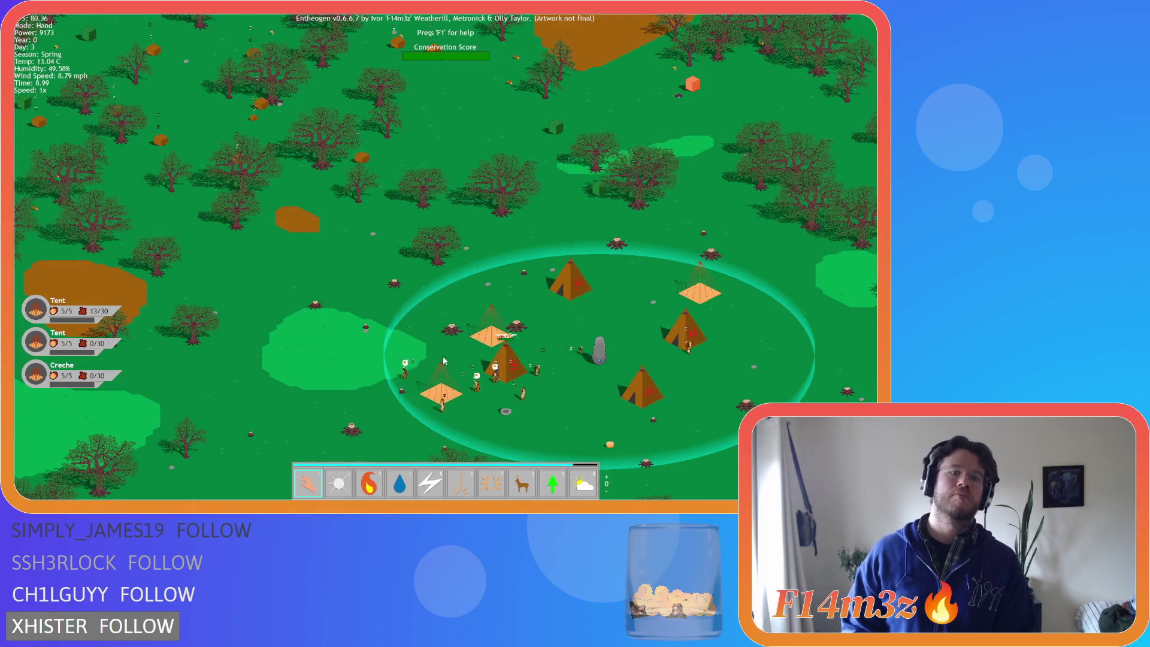
key("w")
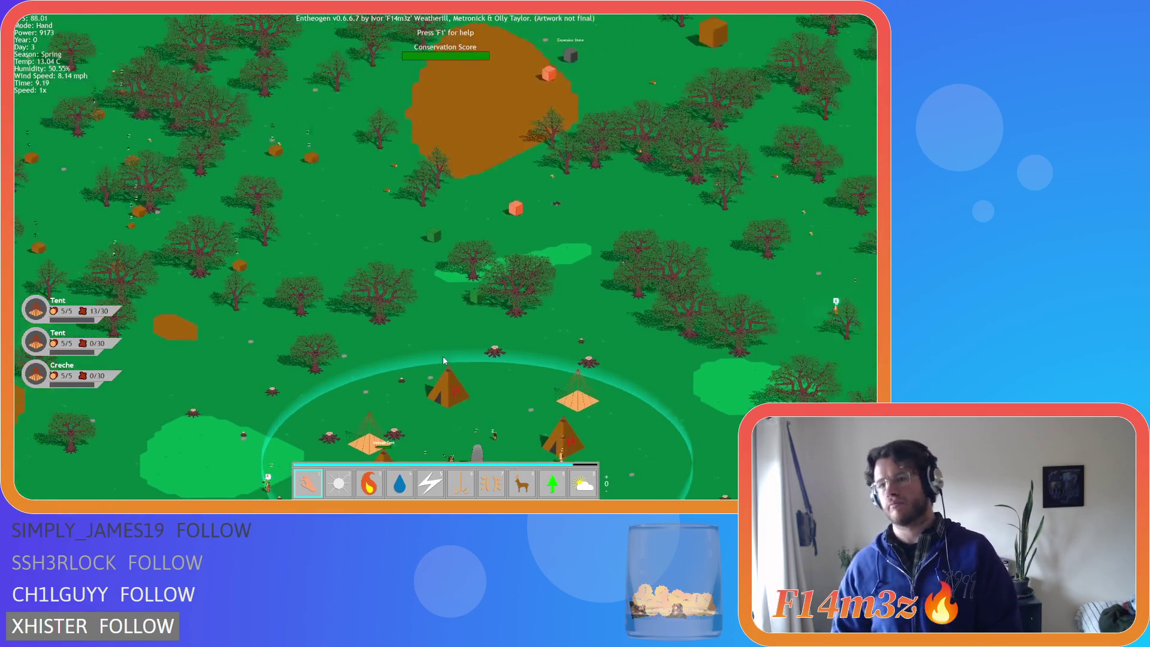
key("a")
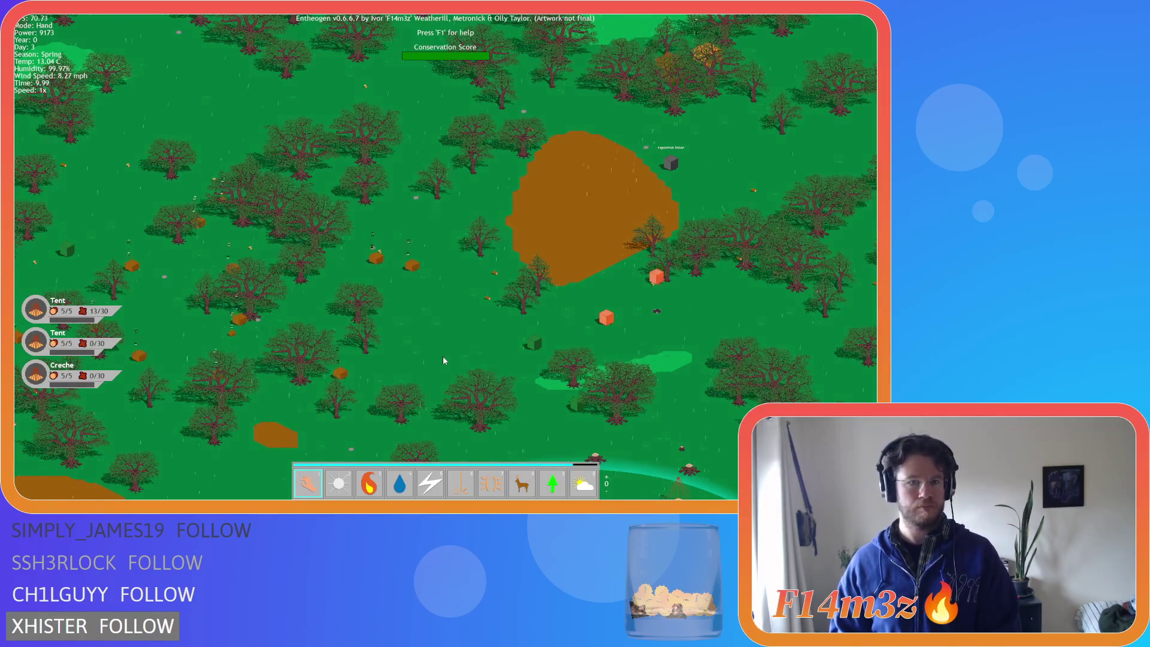
key("s")
key("s")
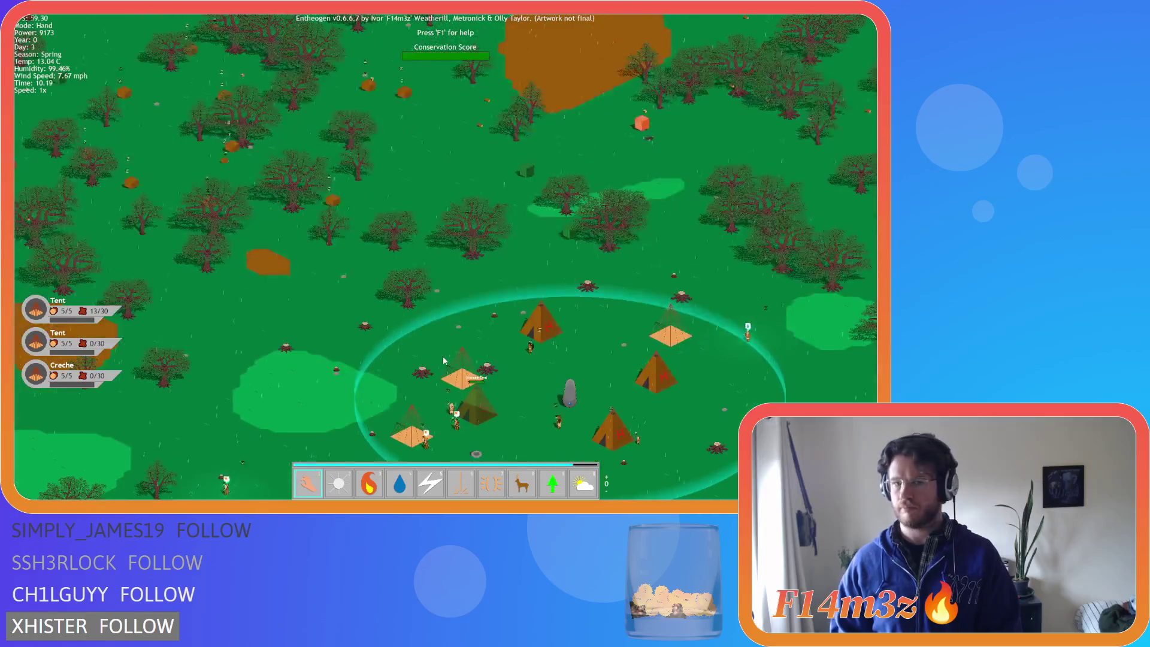
key("Escape")
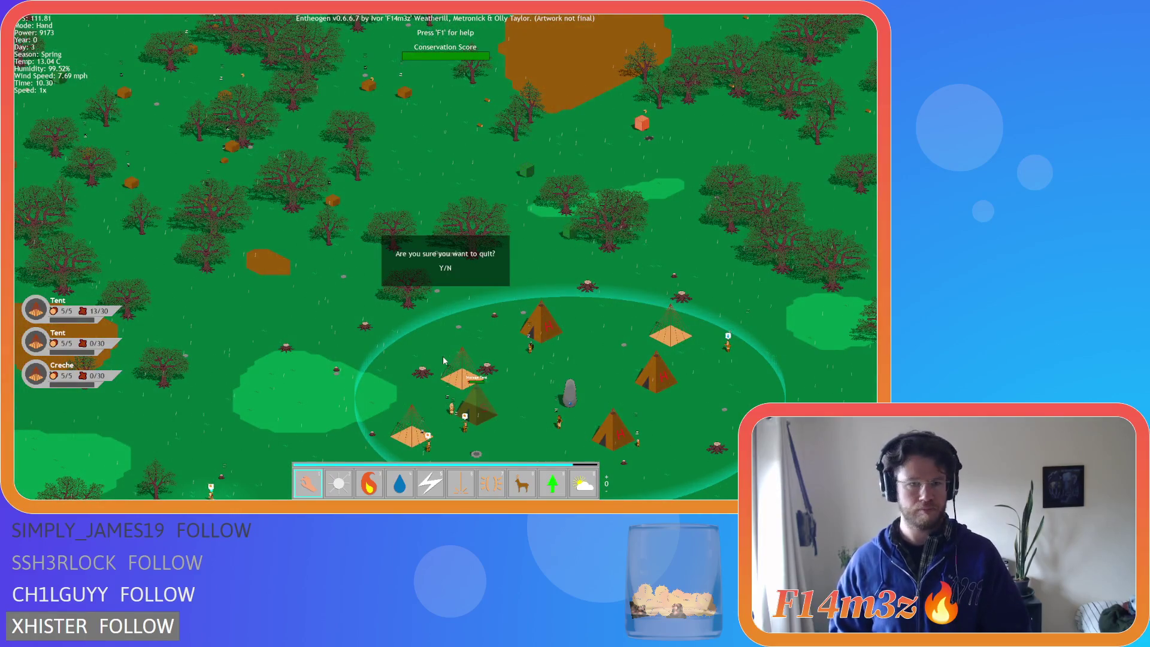
key("y")
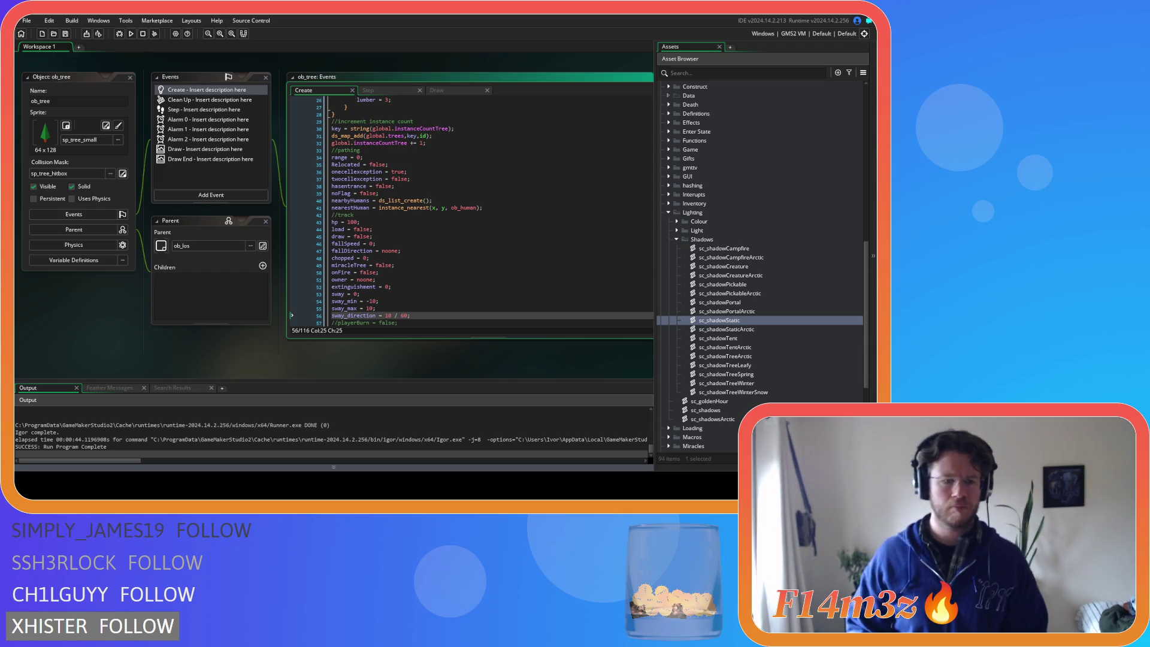
scroll(406, 294, "down", 3)
In Create, comment out the old sway variables and paste frequency, amplitude, midpoint, timer and current
left_click_drag(421, 244, 331, 225)
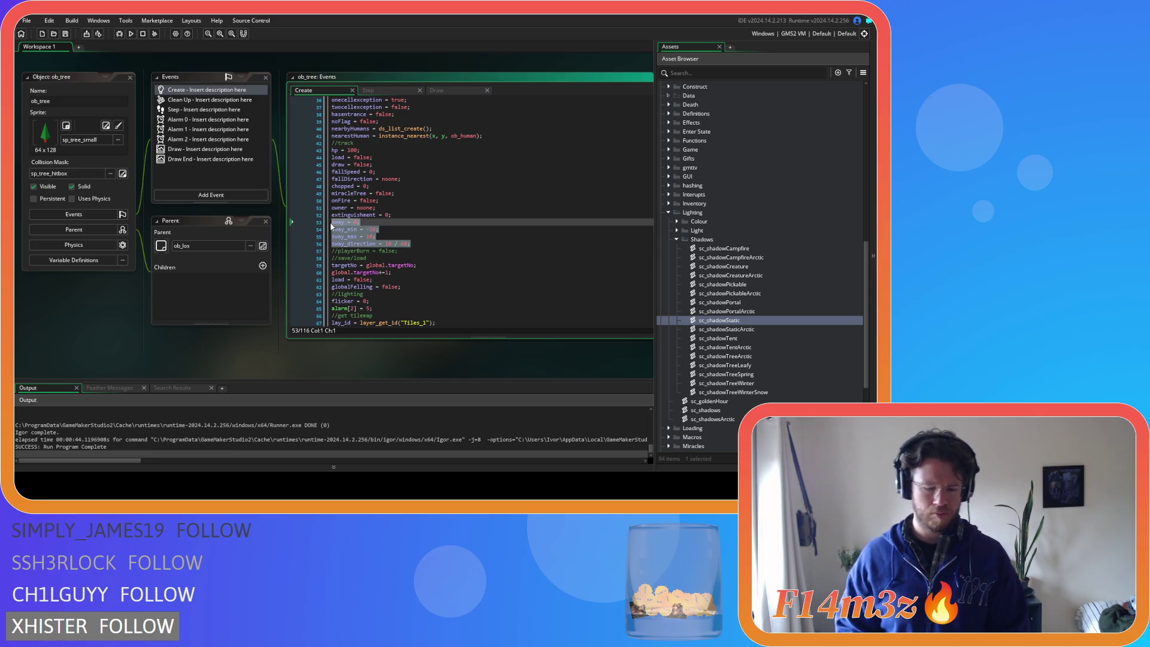
key("ctrl+k")
left_click(436, 241)
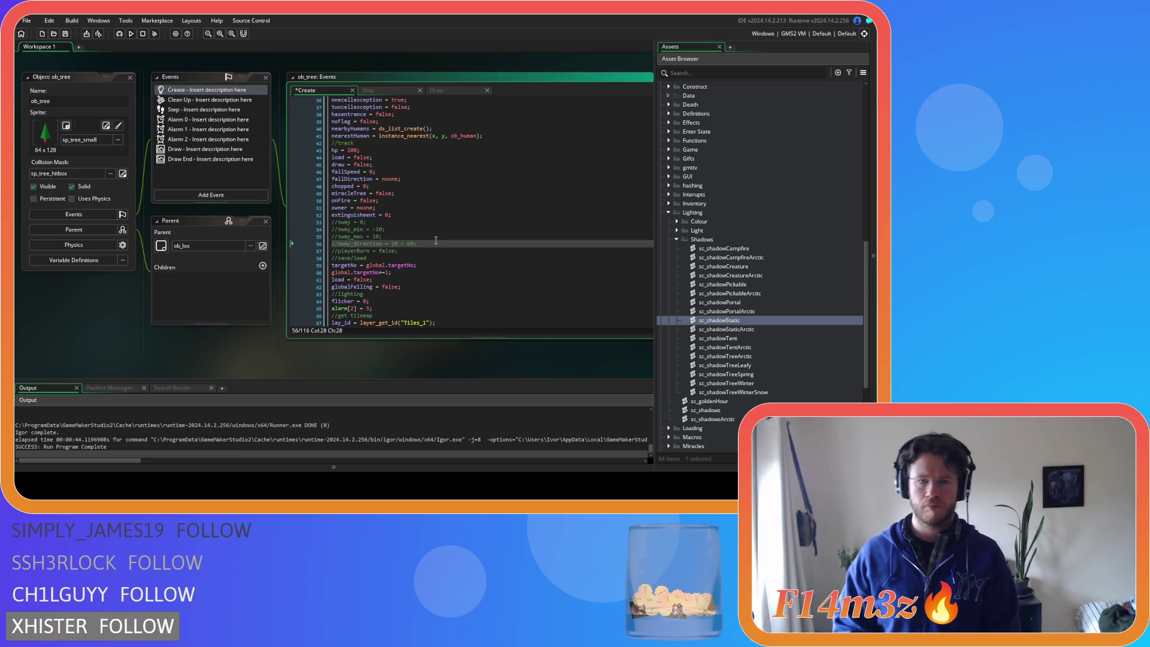
type("frequency = 1; amplitude = 5; midpoint = 15; timer = 0; current = 0;")
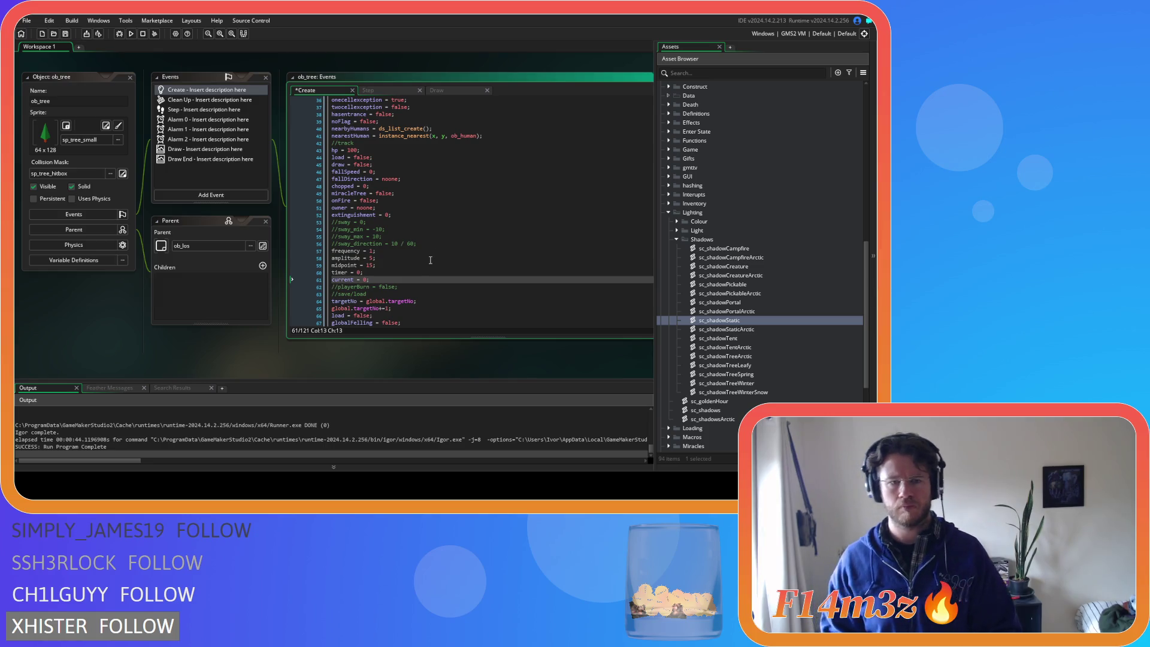
In Step, comment out the old sway logic and add current = dsin(timer * frequency) * amplitude + midpoint with timer++
left_click(371, 95)
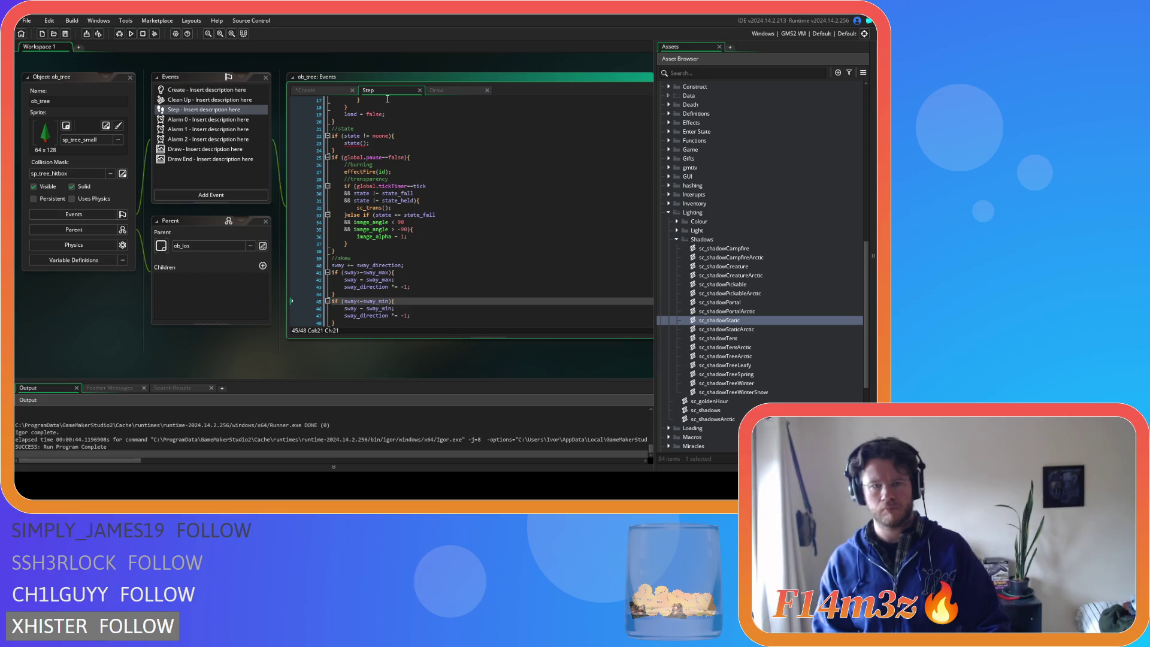
left_click_drag(384, 323, 315, 254)
key("ctrl+k")
left_click(367, 318)
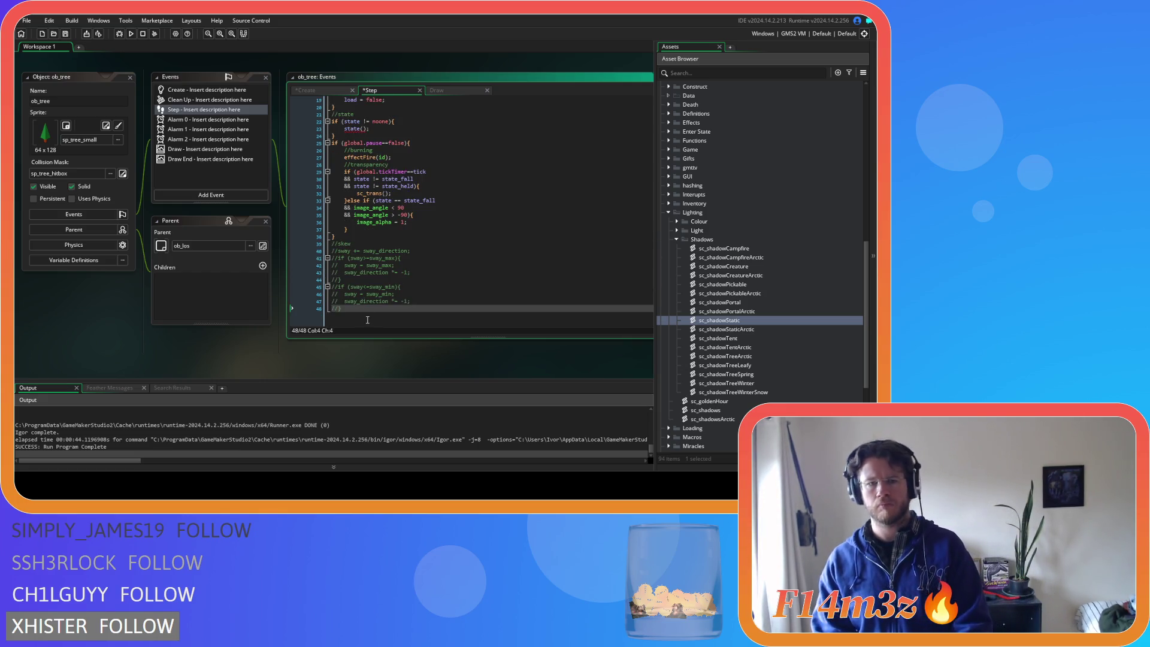
key("Return")
type("current = dsin(timer * frequency) * amplitude + midpoint; timer++;")
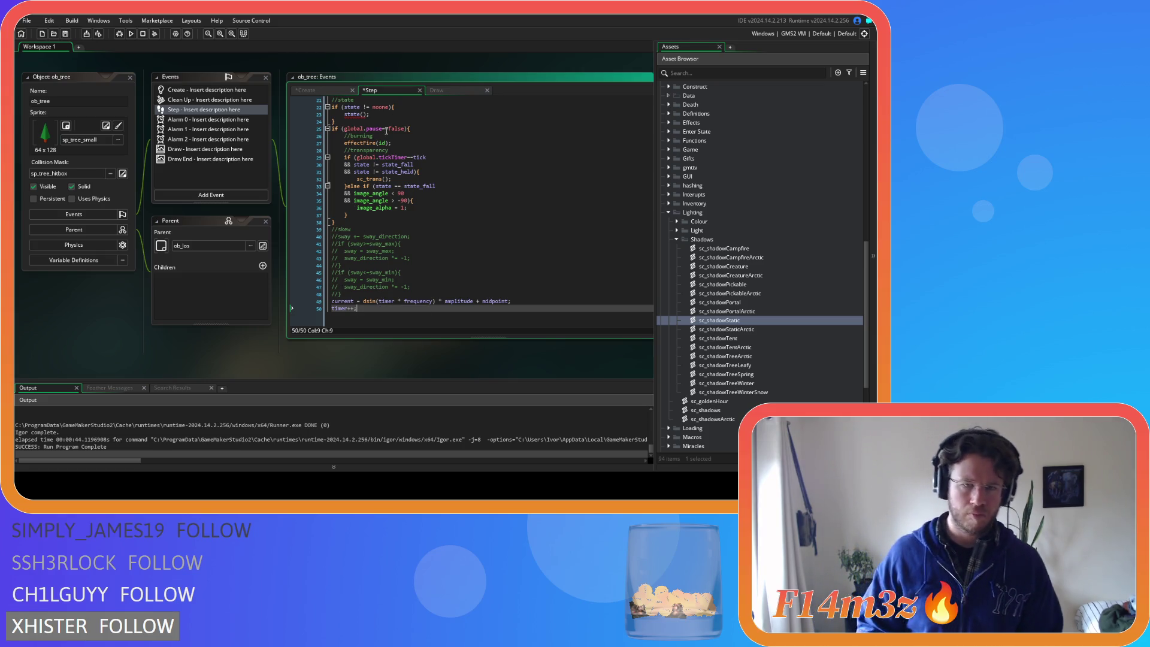
double_click(343, 300)
key("ctrl+c")
Replace both sway offsets on Draw line 9 with current, then save and run the game
left_click(439, 91)
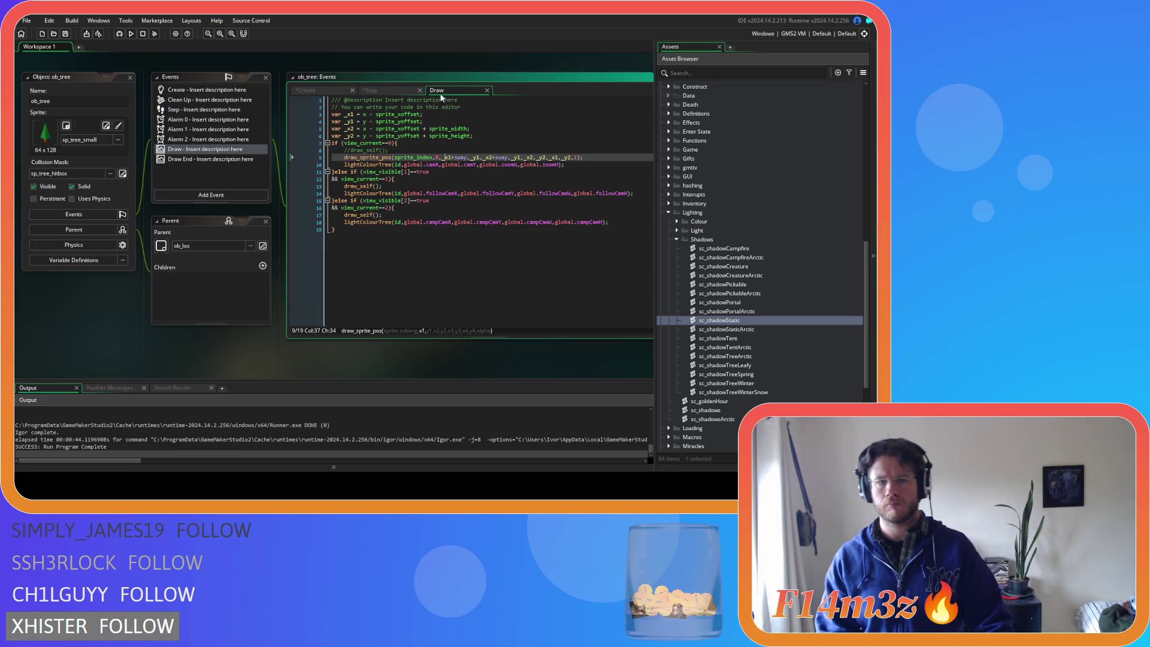
double_click(459, 157)
key("ctrl+v")
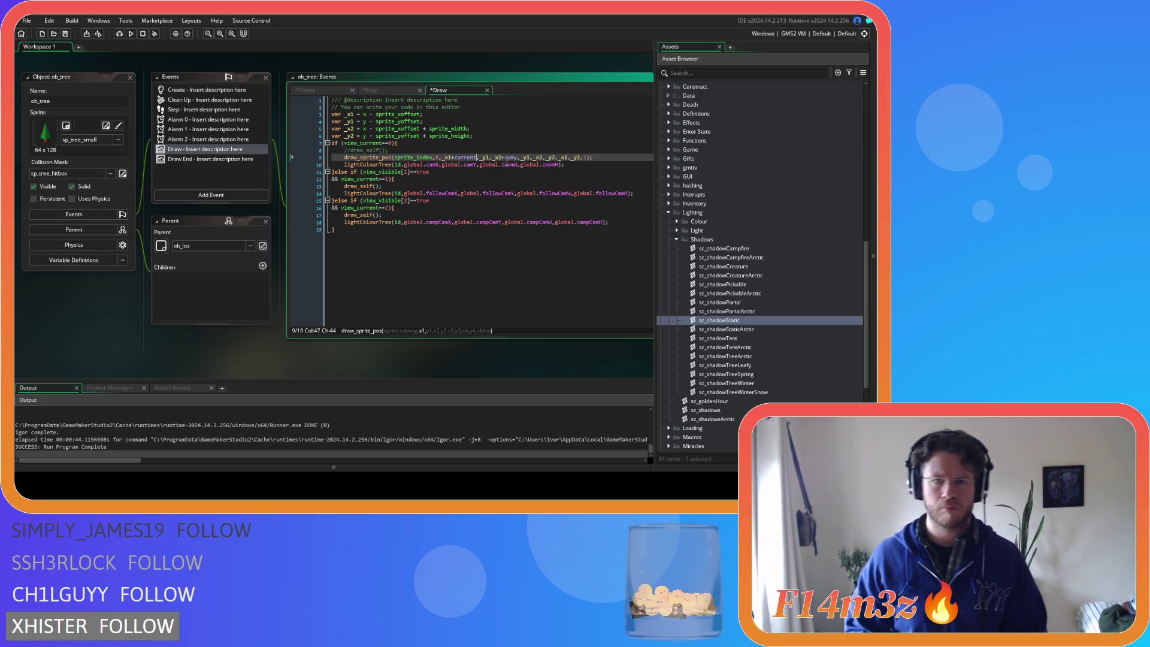
left_click(510, 158)
double_click(509, 158)
key("ctrl+v")
key("F5")
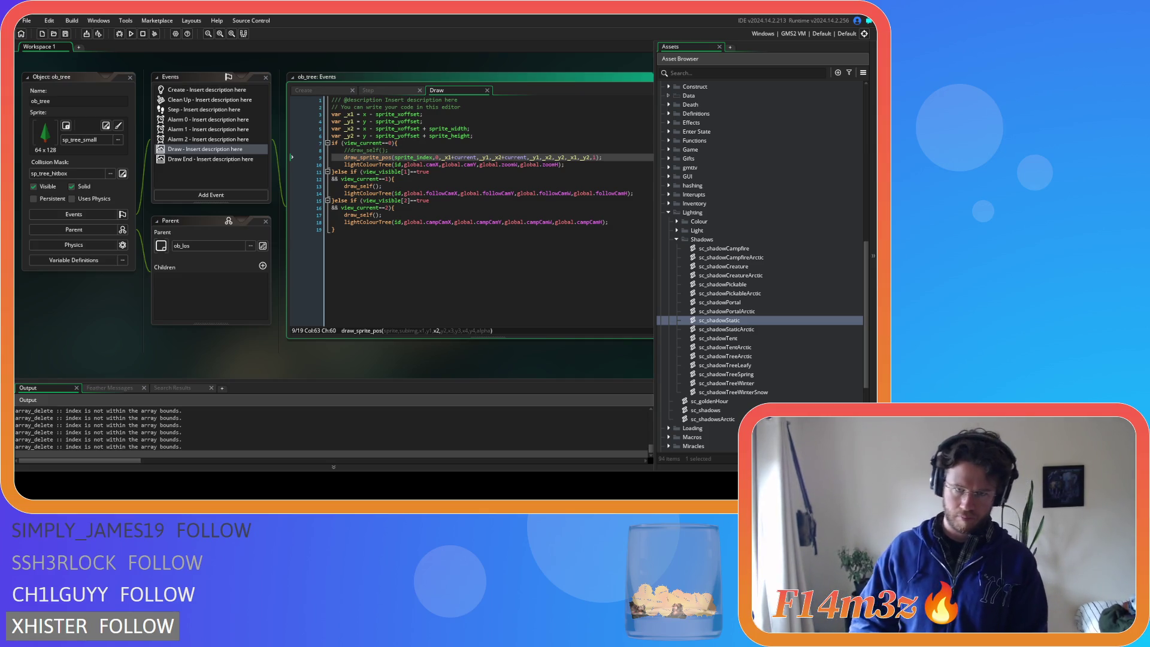
key("alt+Tab")
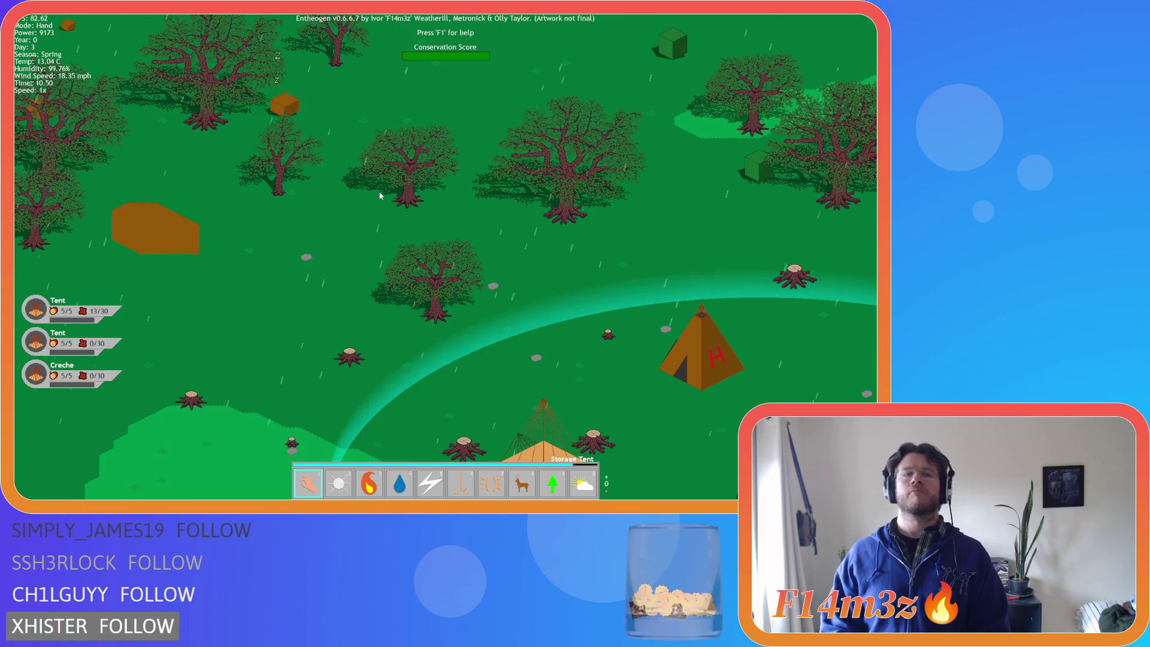
key("Left")
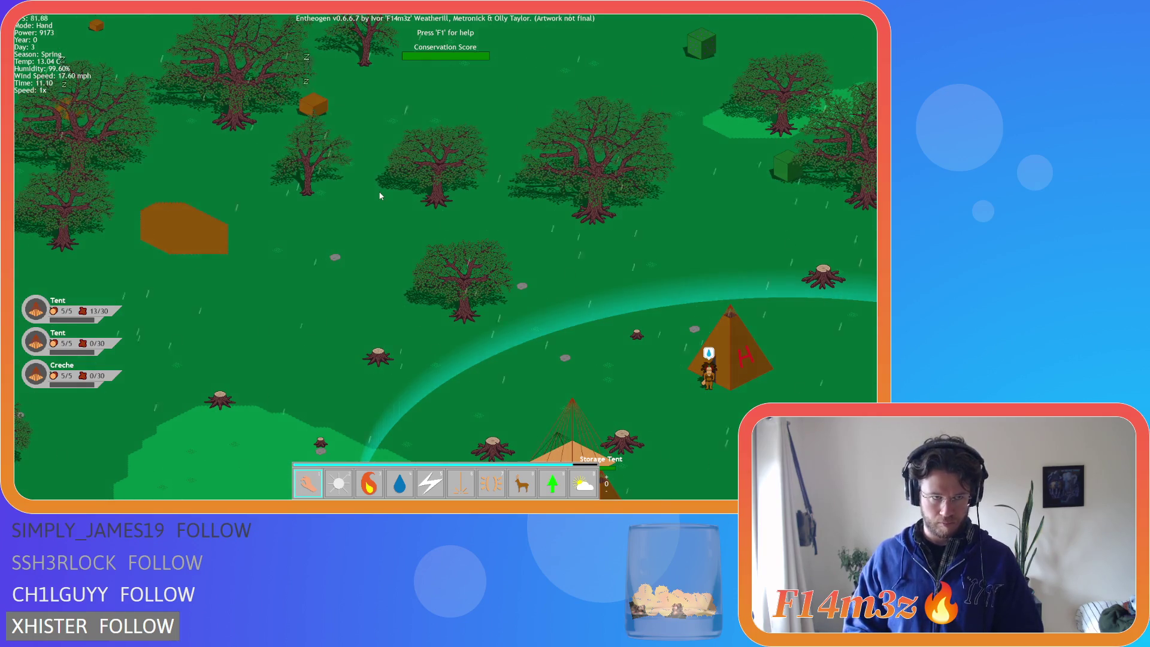
scroll(380, 196, "down", 4)
key("a")
key("w")
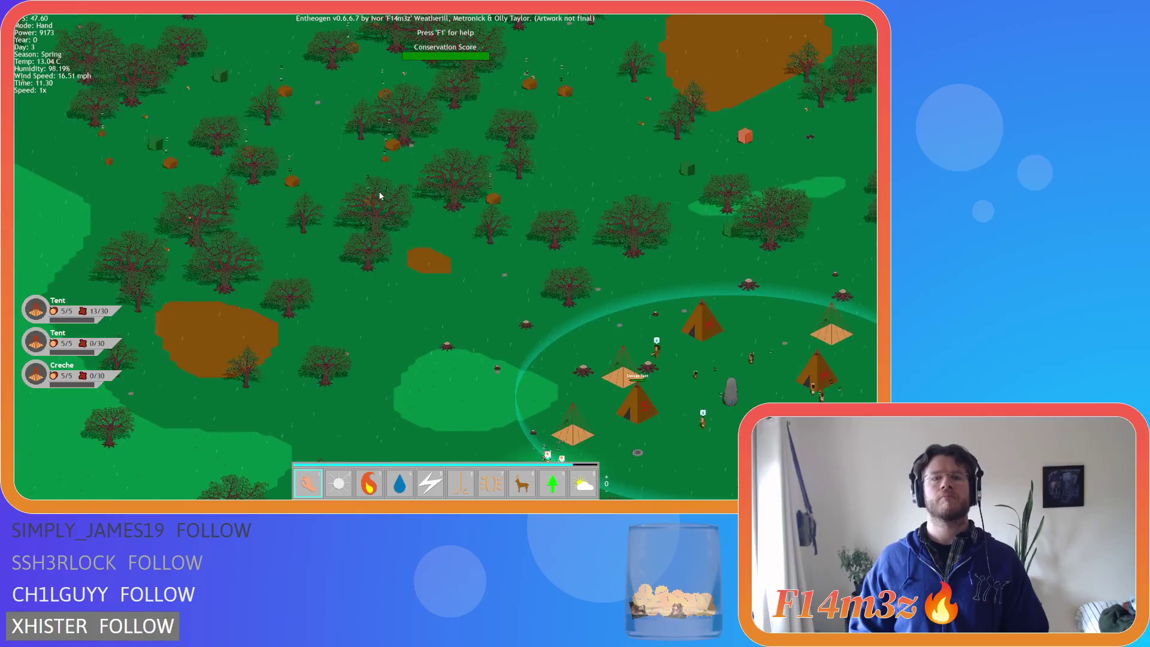
scroll(380, 196, "up", 4)
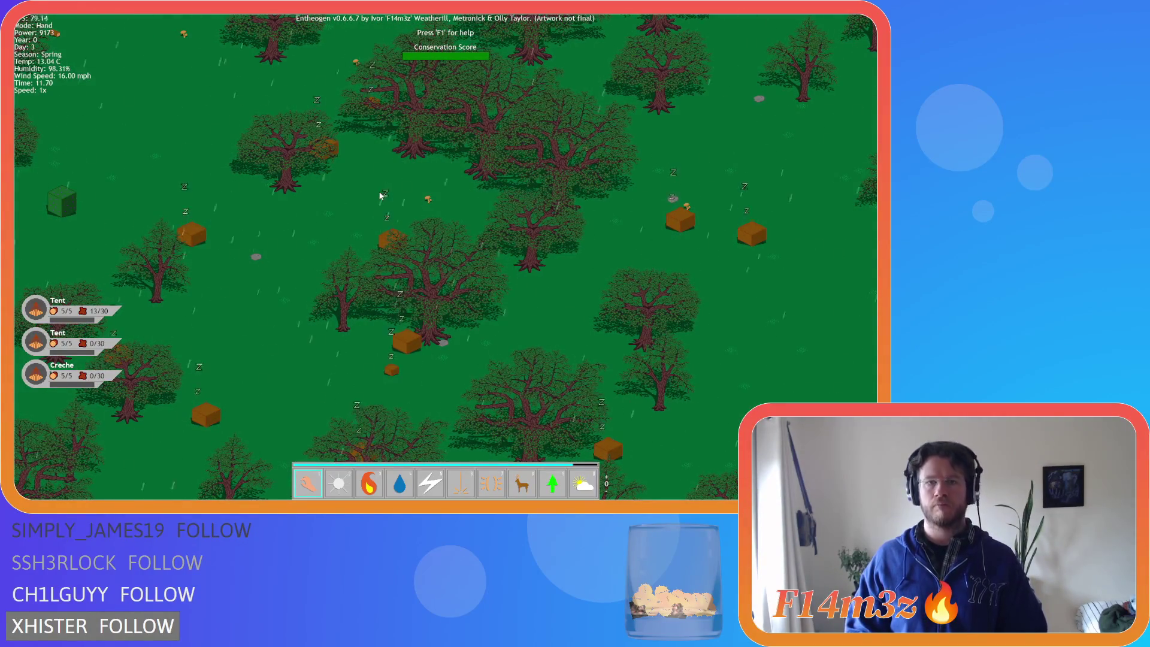
key("Escape")
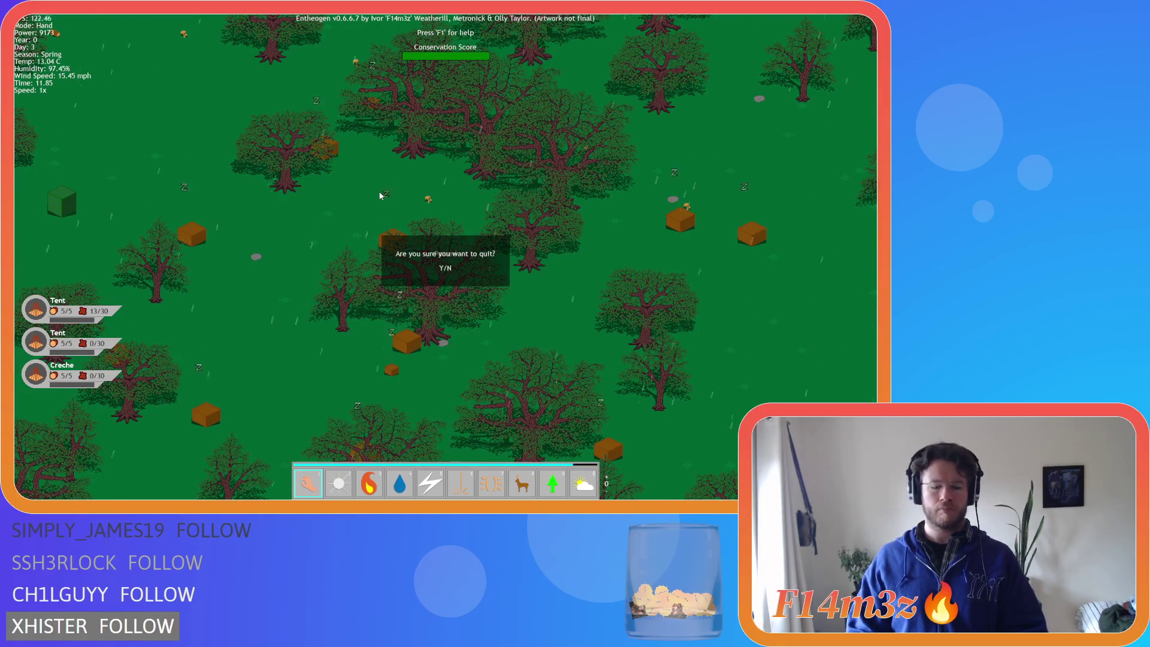
key("y")
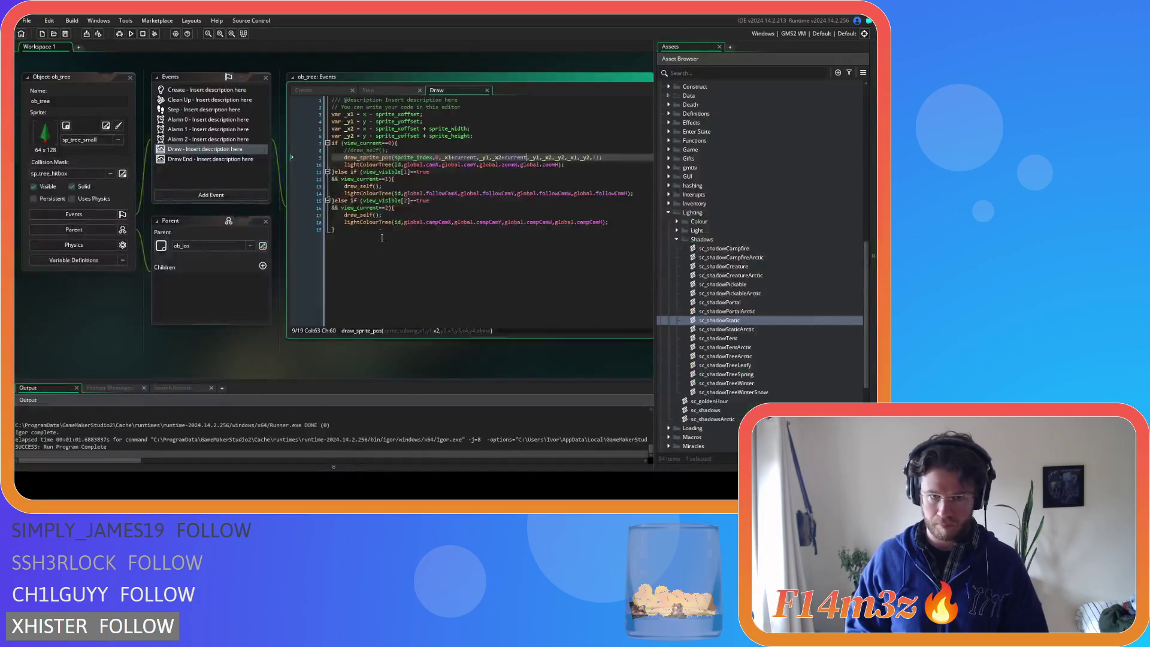
Review frequency, amplitude and midpoint in Create and timer++ in Step, ending on the Step code
left_click(354, 88)
left_click(407, 264)
left_click(397, 260)
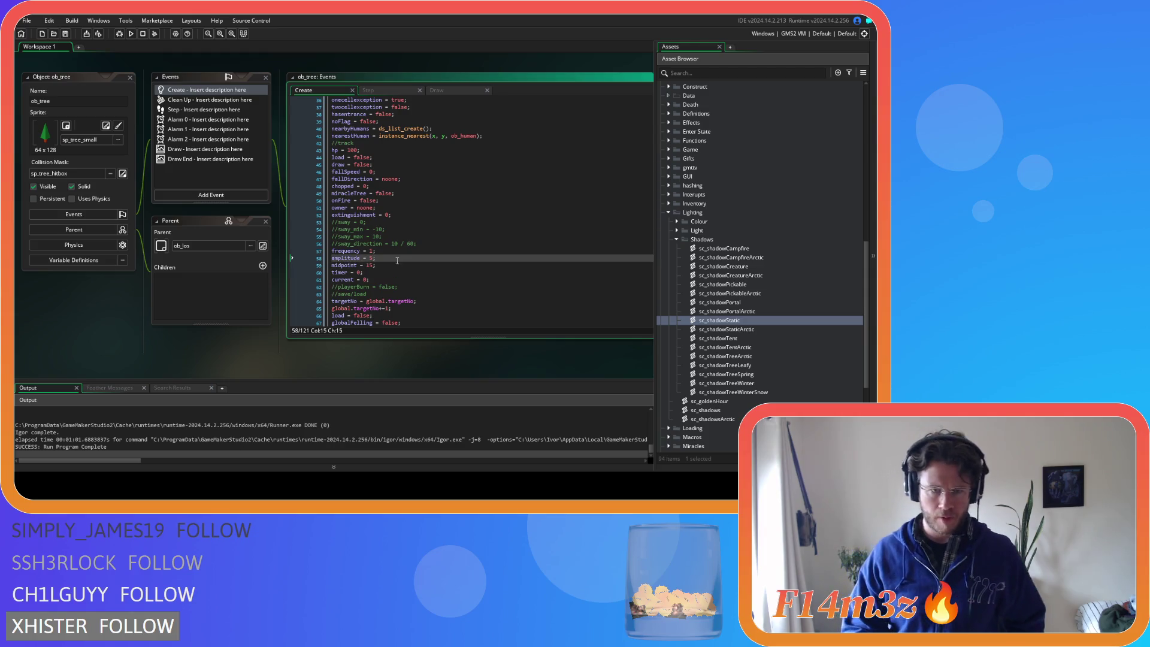
left_click(388, 251)
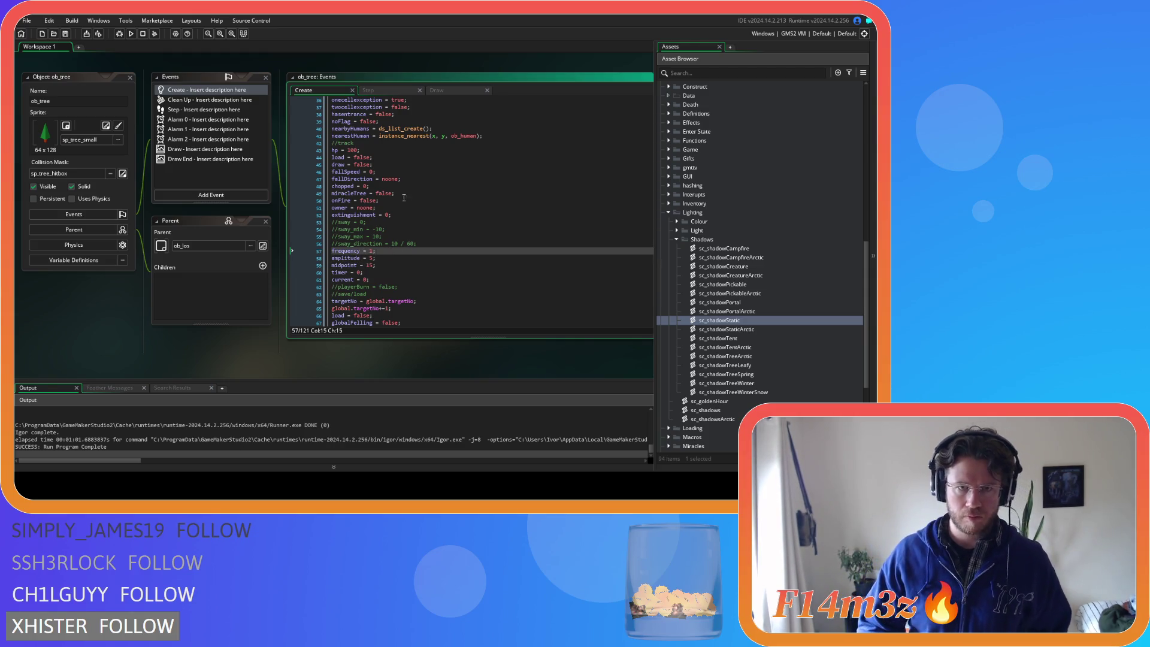
left_click(407, 90)
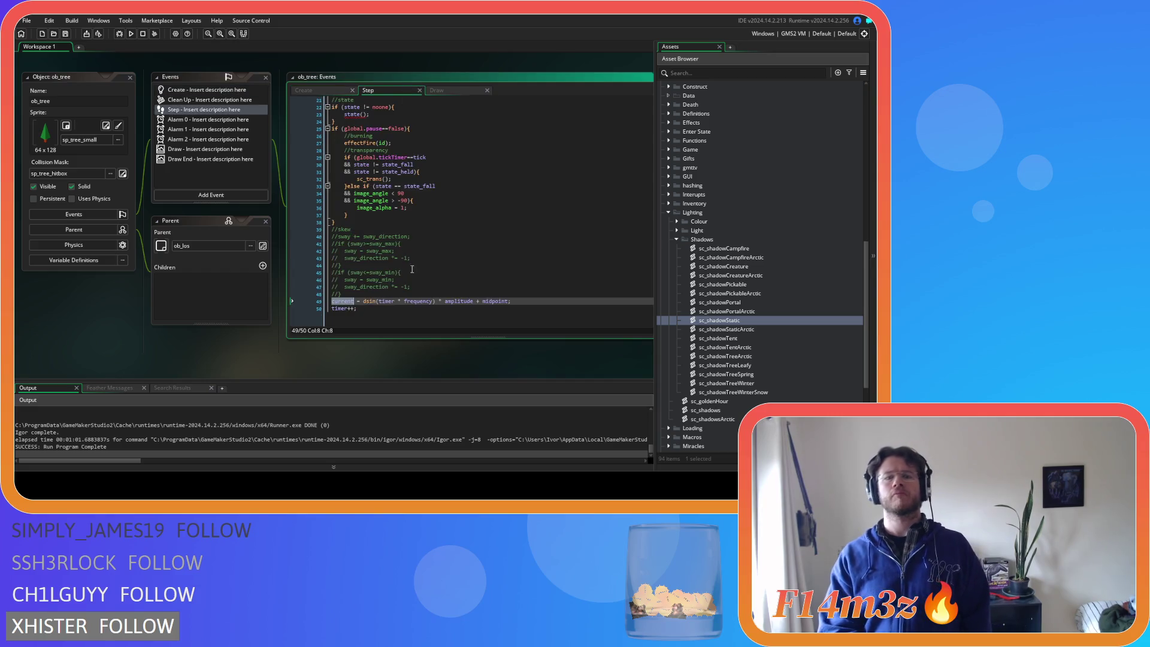
left_click(391, 308)
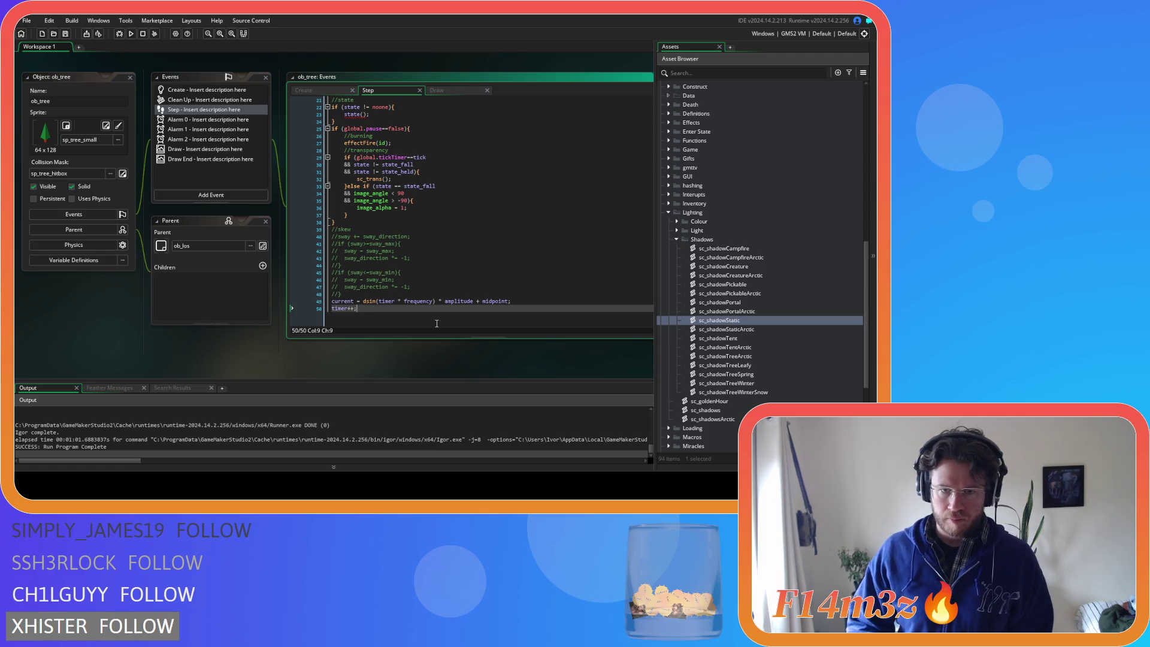
left_click(323, 89)
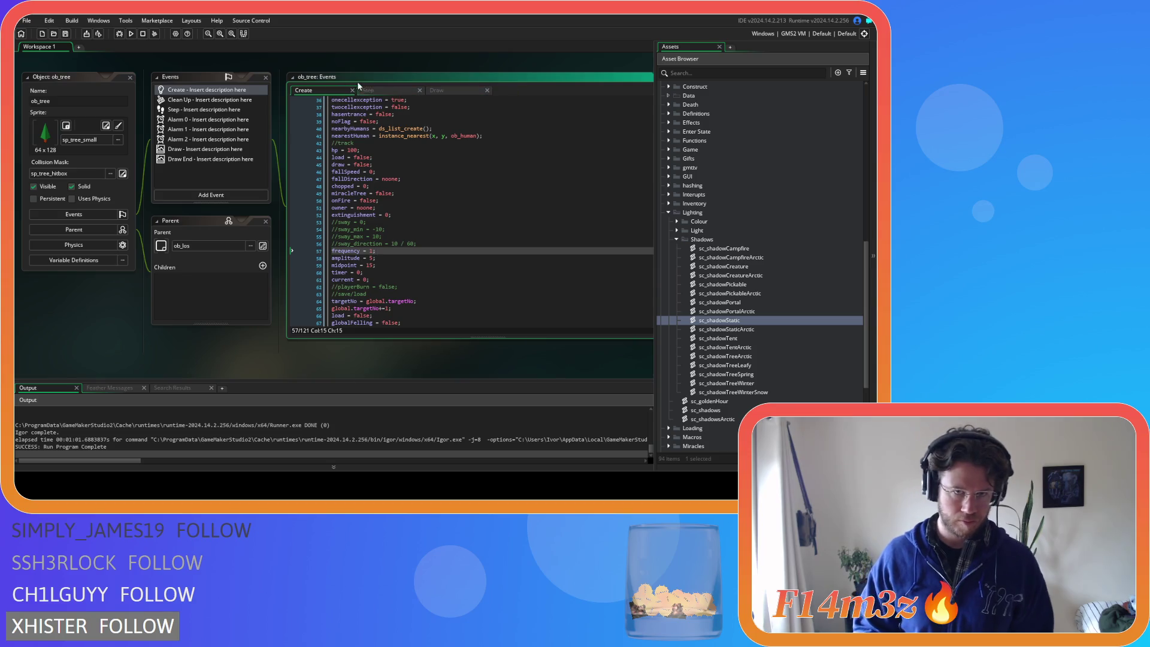
left_click(377, 90)
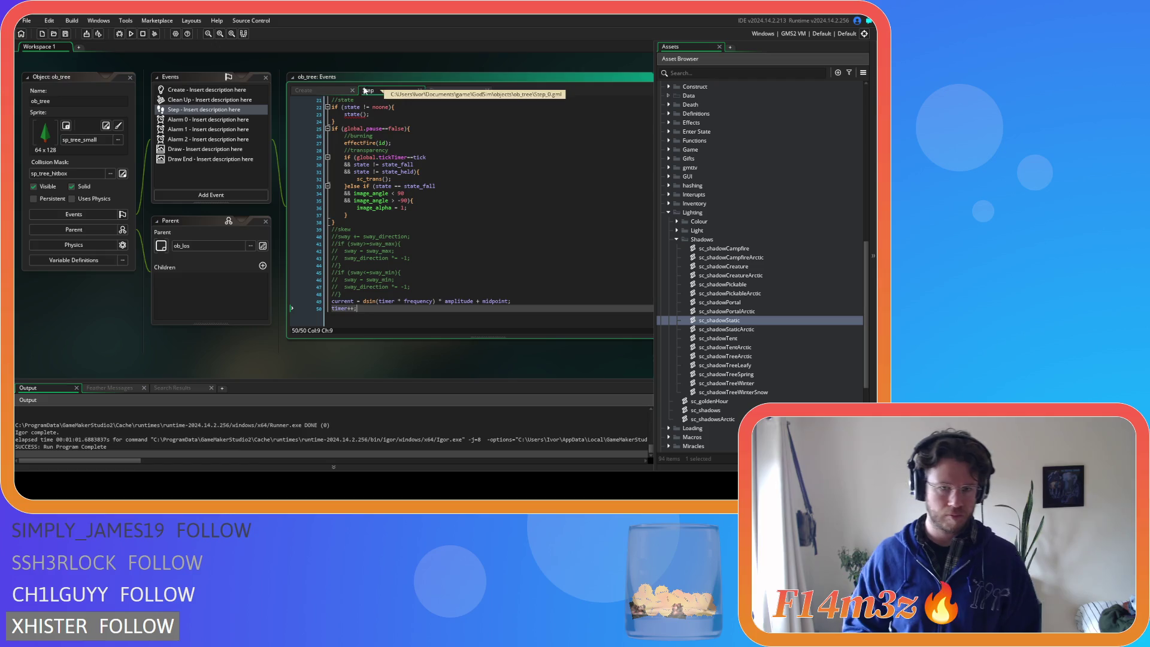
left_click(302, 90)
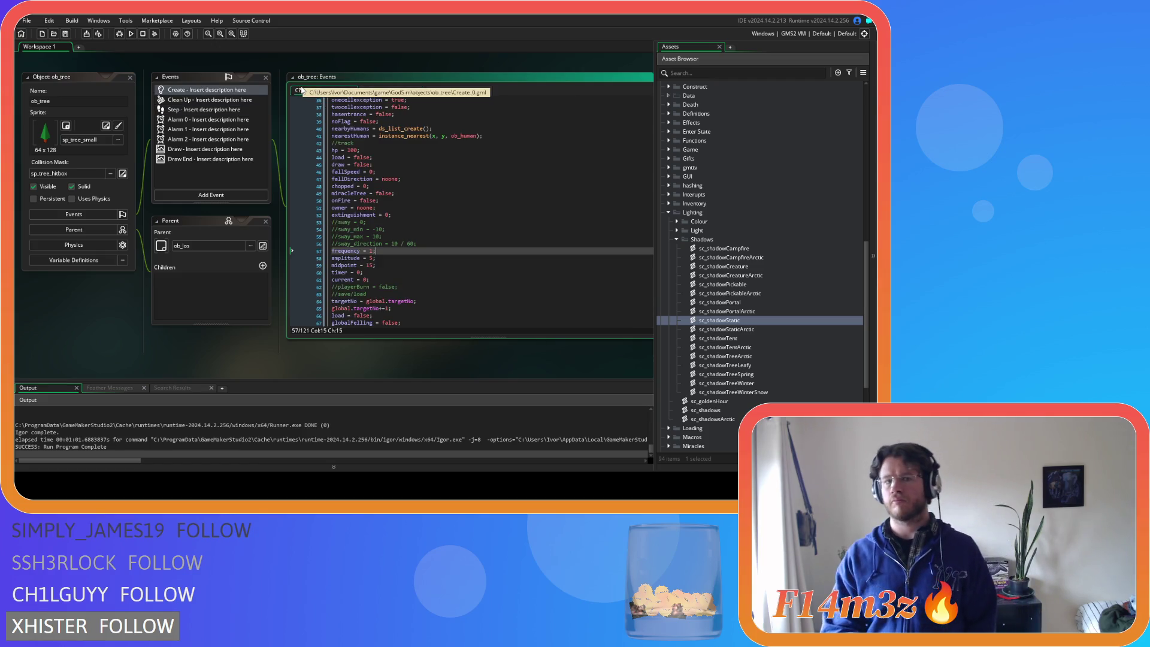
left_click(364, 91)
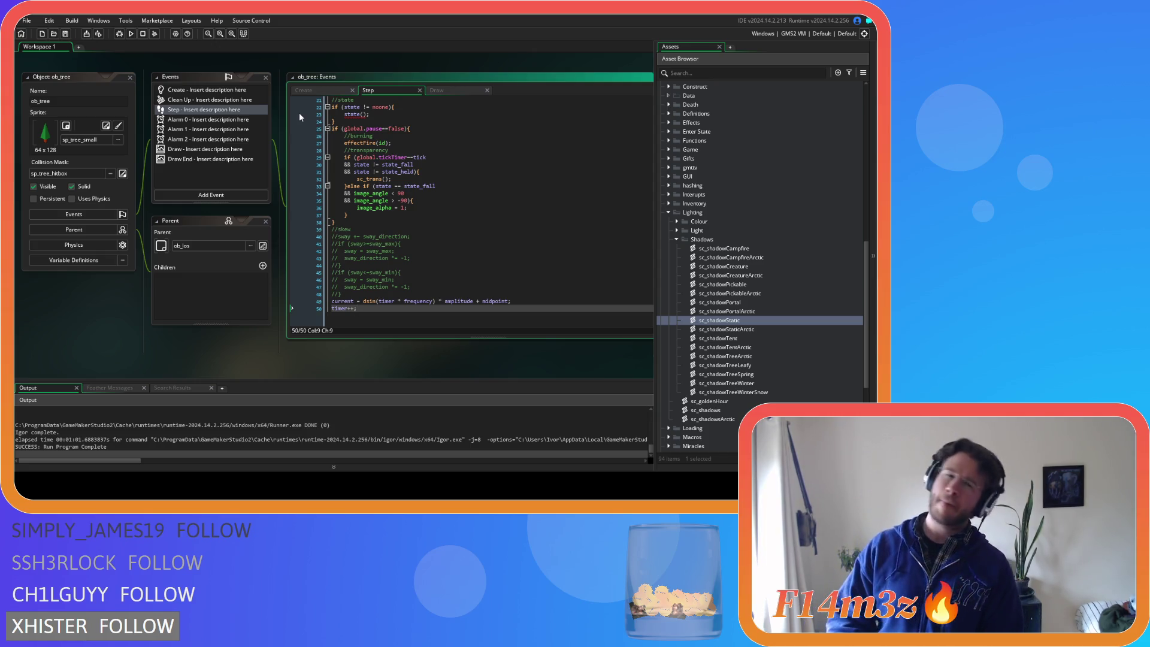
Return to ob_tree's Create code showing frequency = 1, midpoint = 15 and timer = 0
left_click(300, 90)
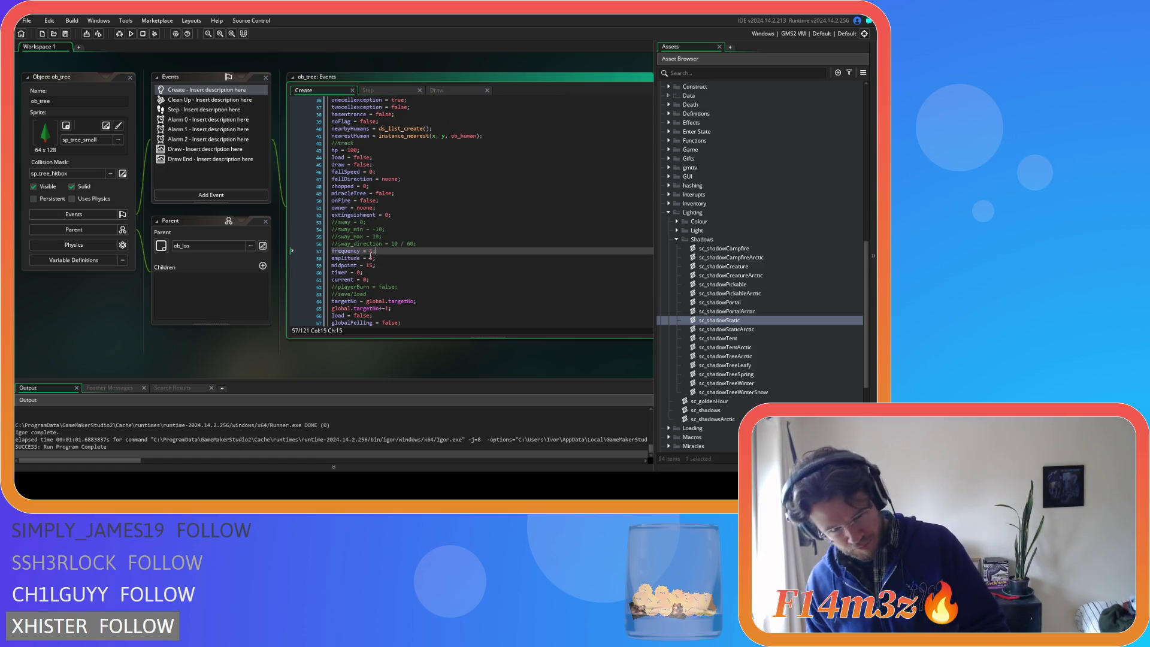
Change amplitude from 5 to 10, then save, run and switch to the game window
double_click(371, 257)
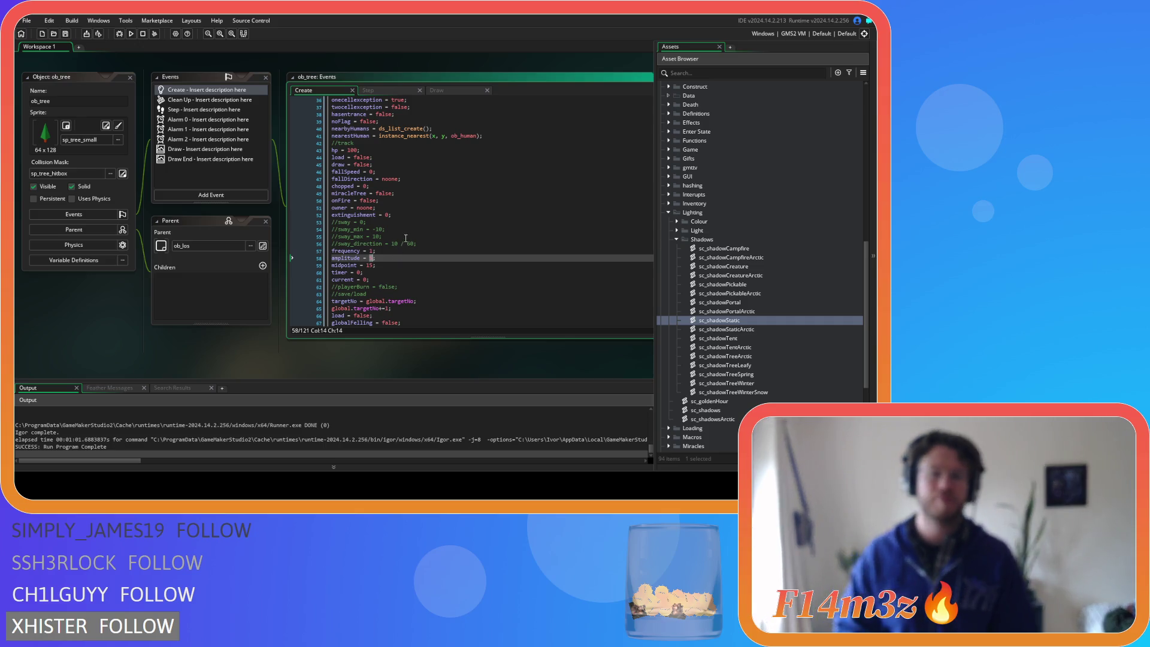
type("10")
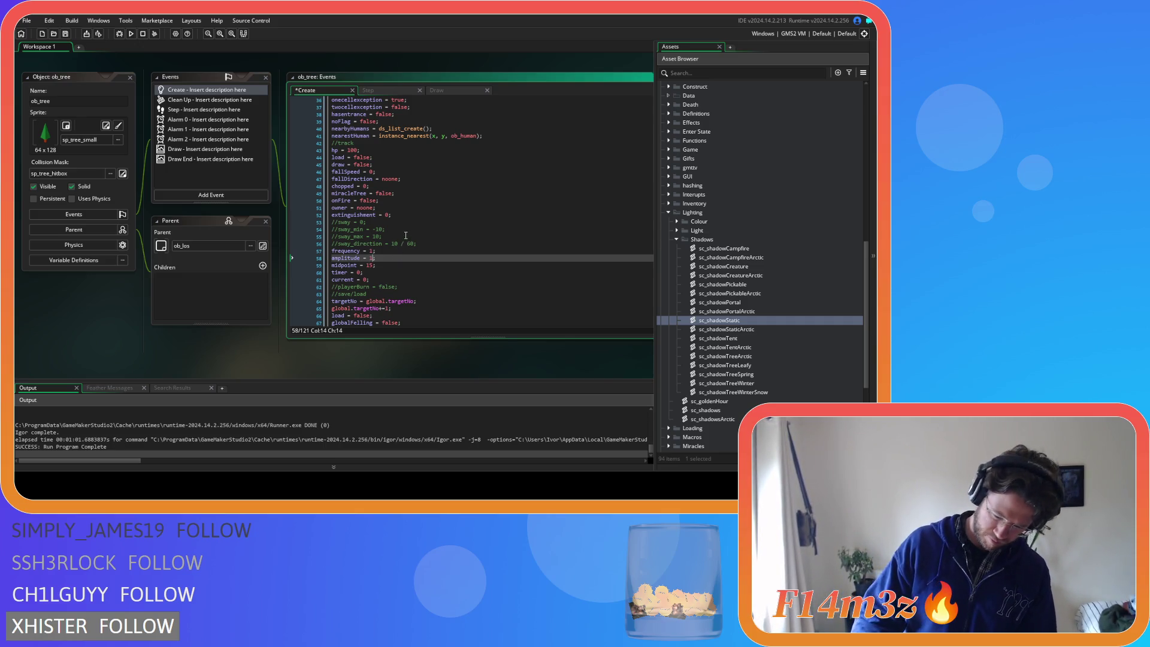
key("F5")
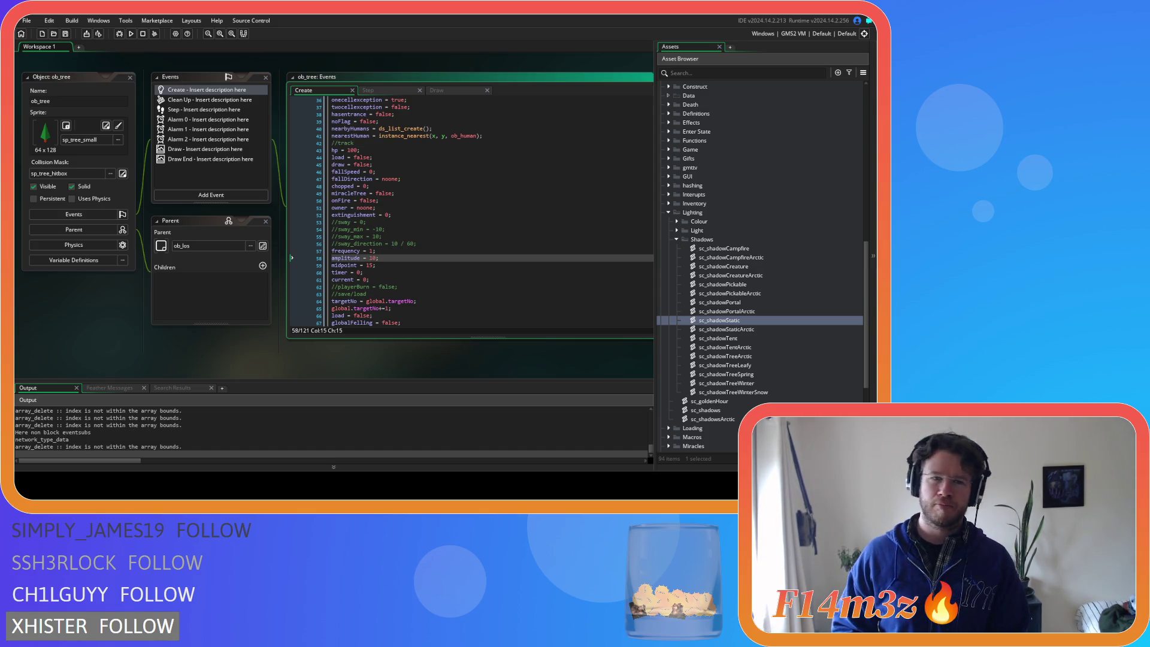
key("alt+Tab")
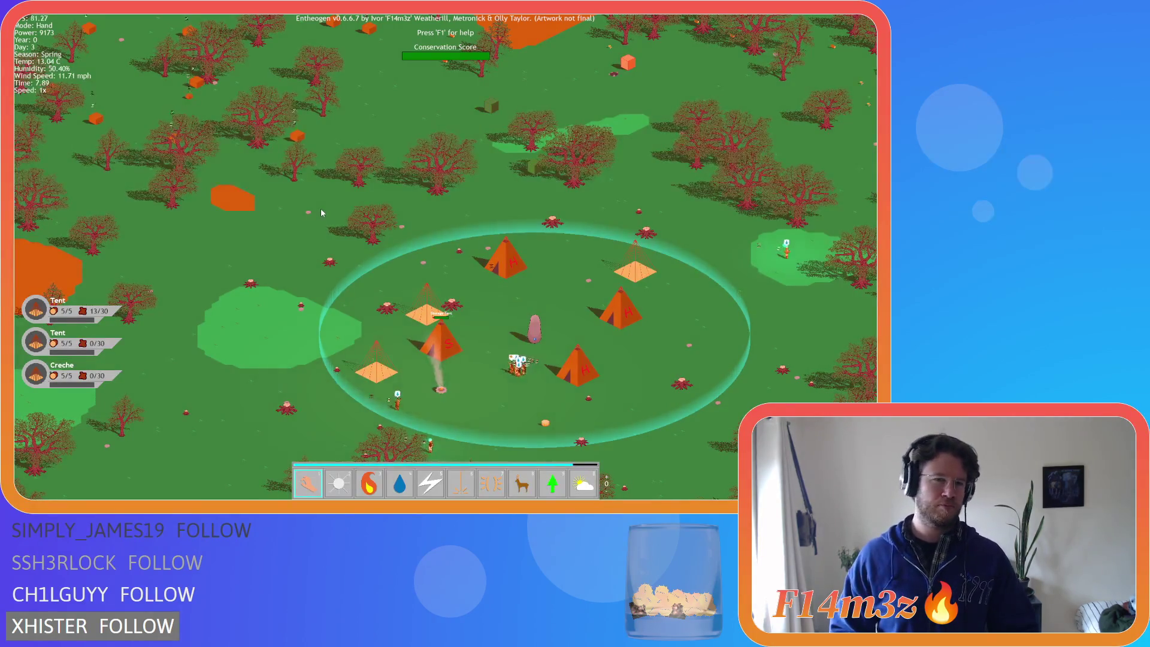
Quit the running game, raise amplitude to 100, and save and relaunch it
key("Escape")
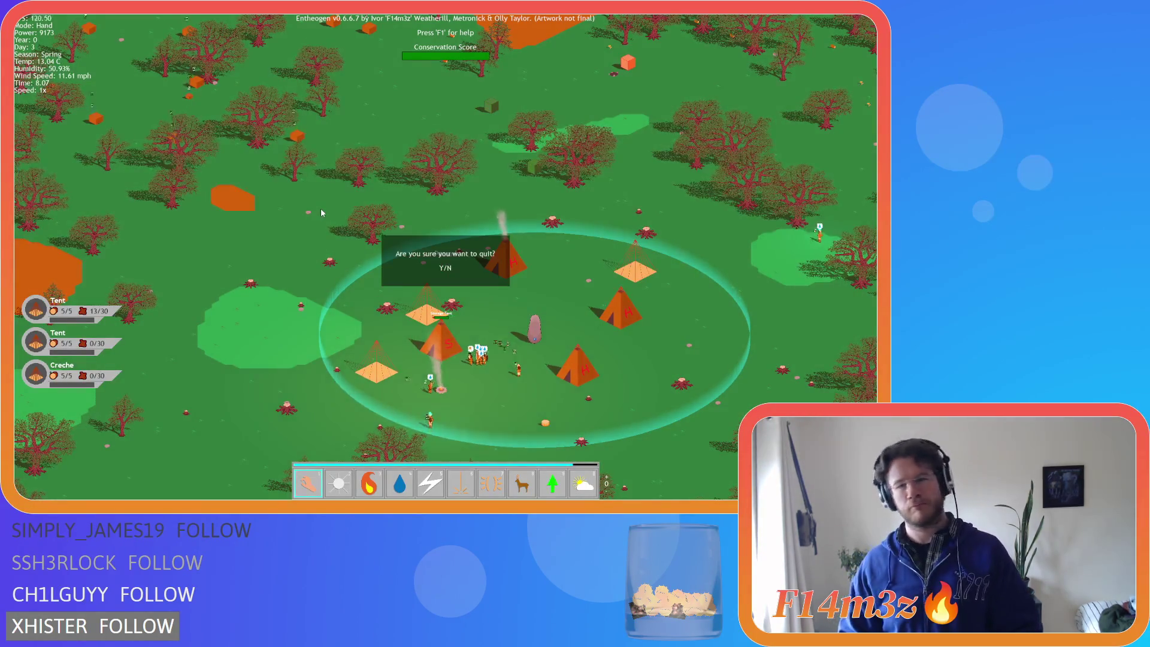
key("y")
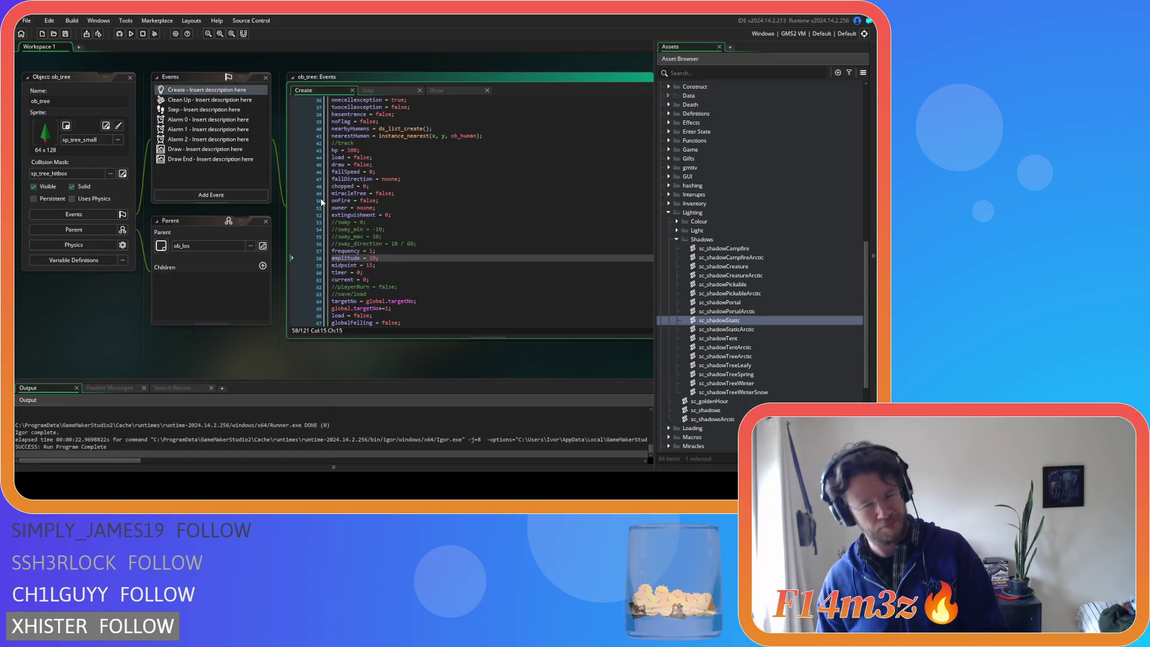
type("0")
key("F5")
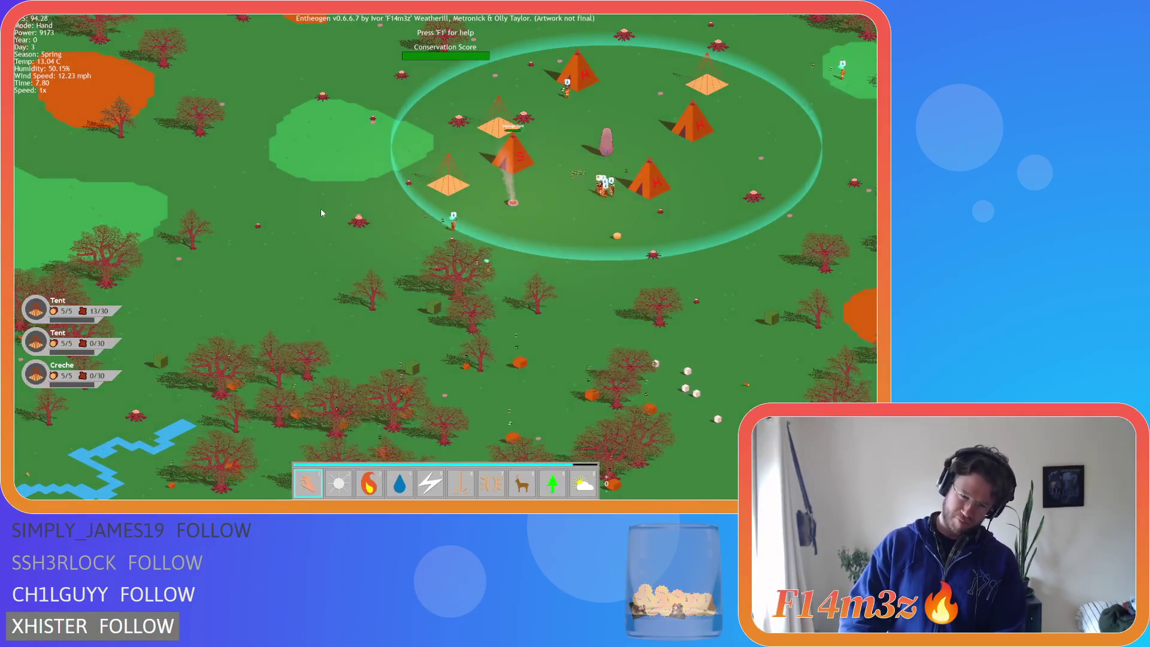
Pan the map to watch the forest sway, then quit the test run
key("s")
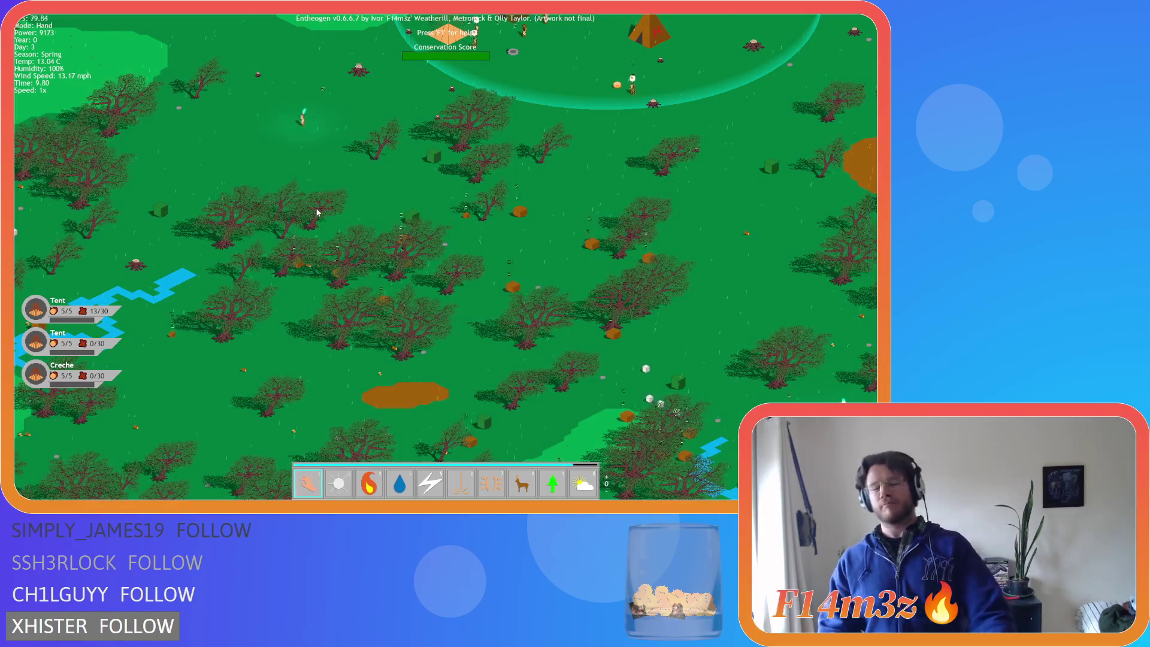
key("Escape")
key("Return")
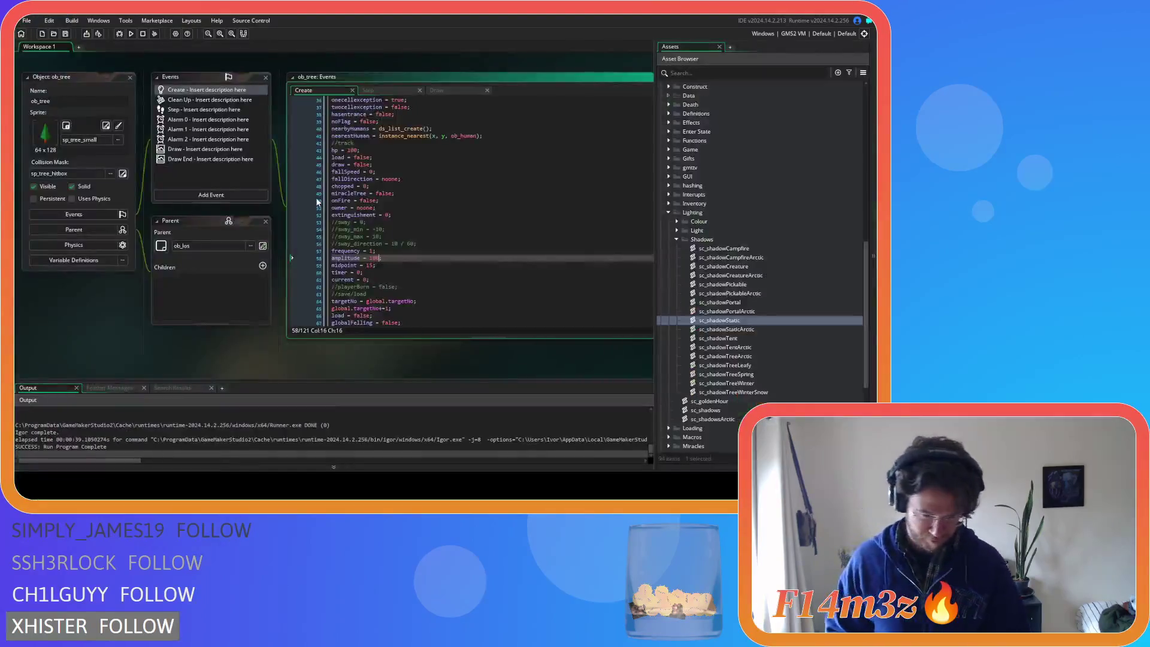
Replace ob_tree's amplitude value 100 with global.windSpd / 10 in the Create event and save
left_click(429, 257)
double_click(373, 258)
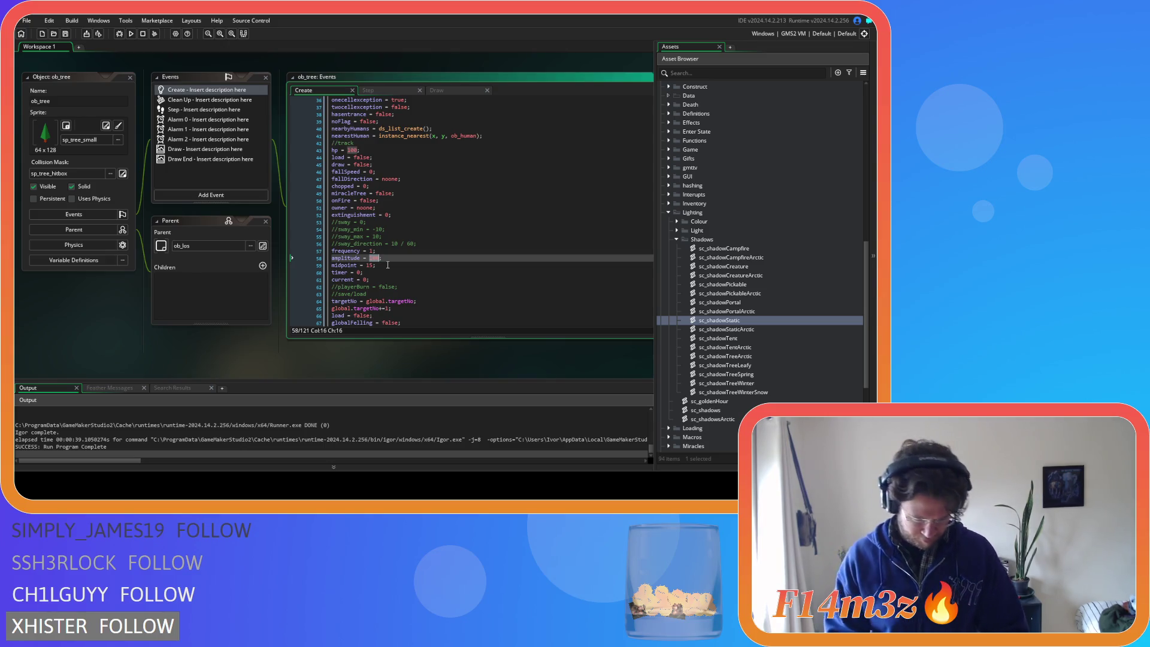
type("global.")
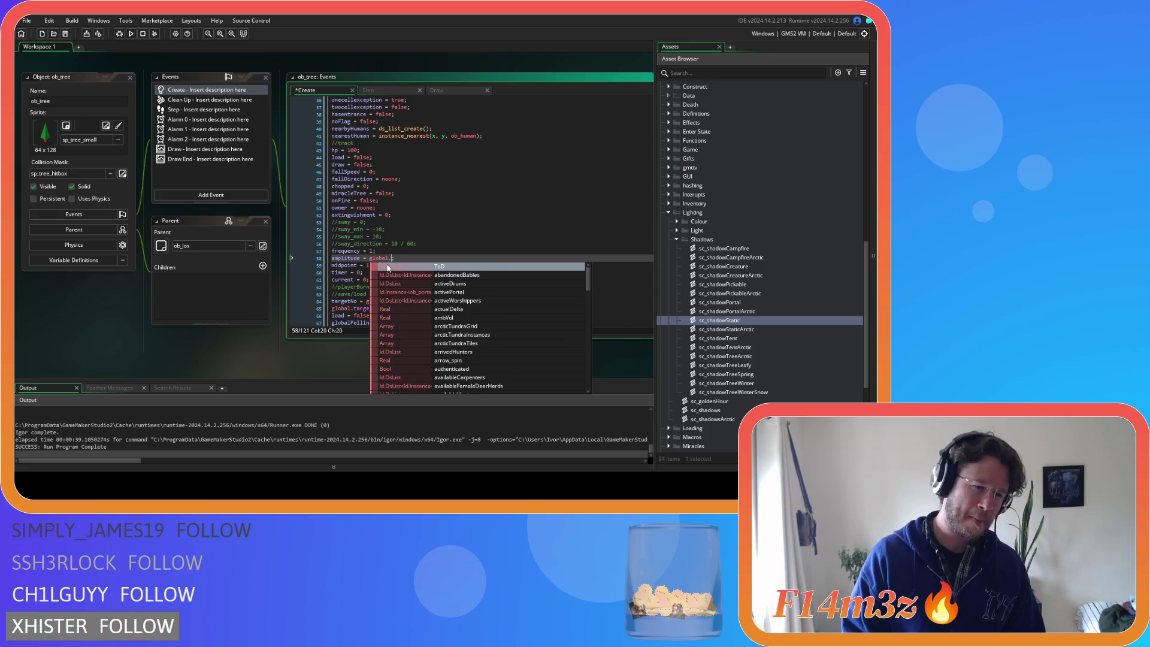
type("windSpd /")
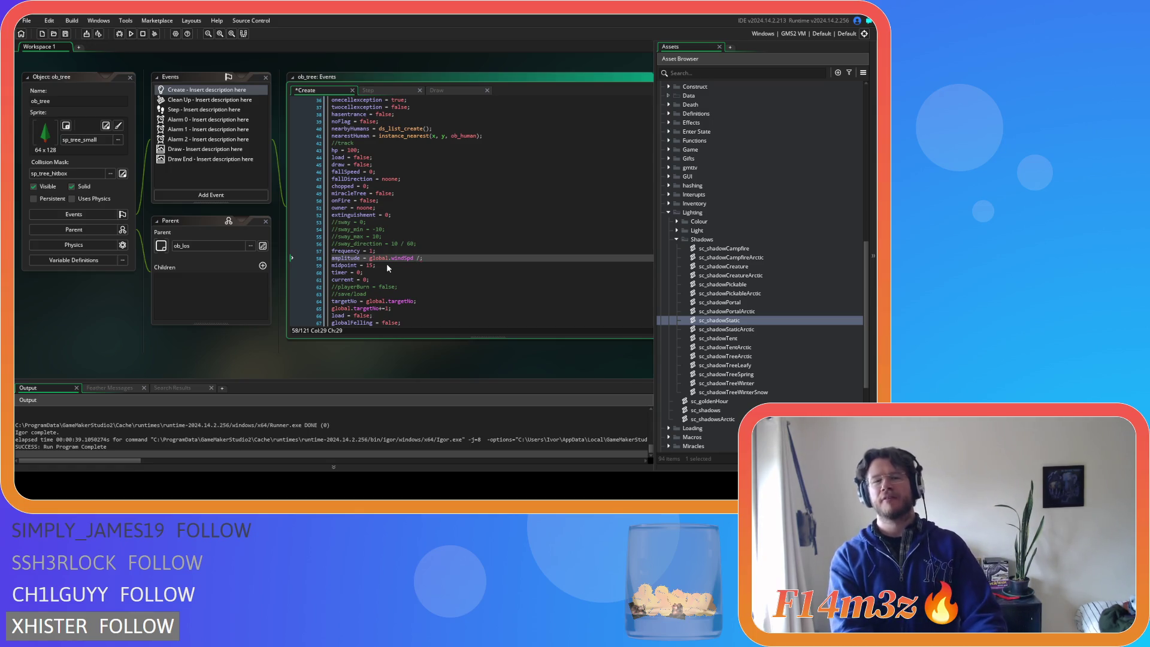
type("10")
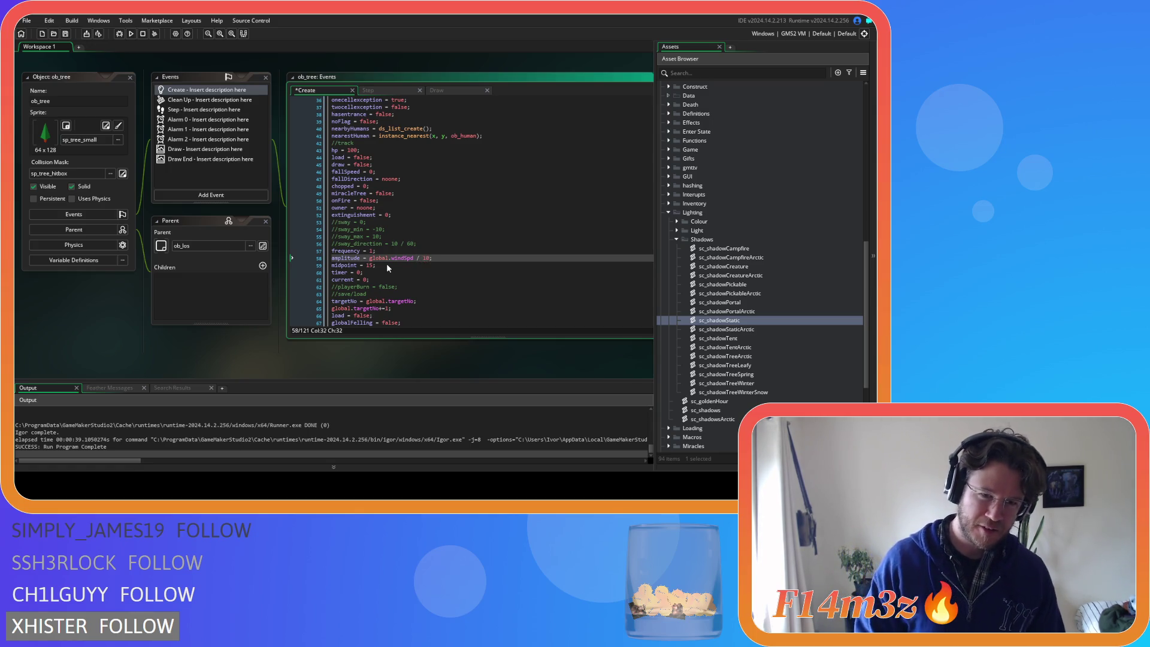
key("ctrl+s")
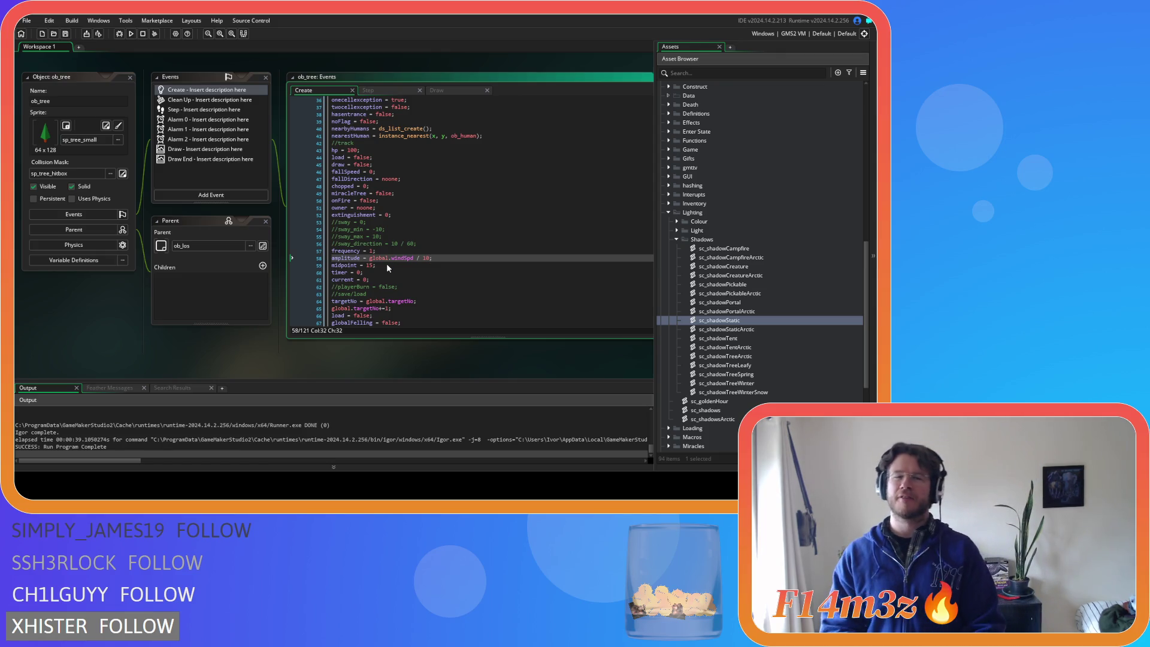
key("Down")
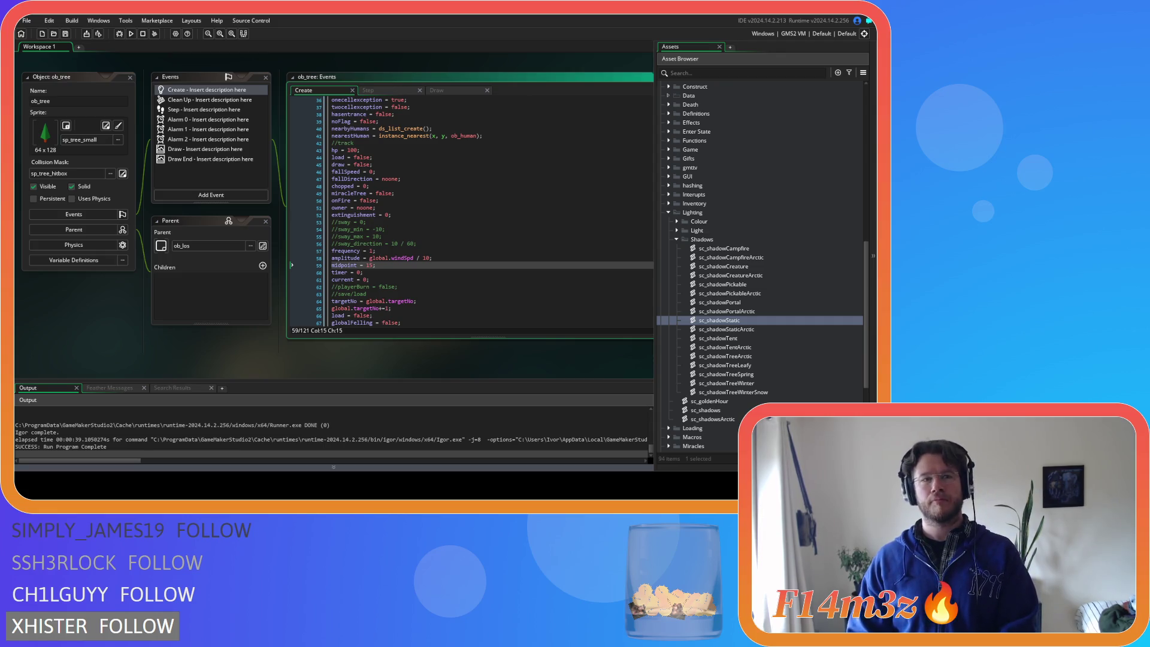
left_click(414, 286)
Set amplitude back to 100, keeping the wind-speed amplitude line below it as a comment
left_click(414, 265)
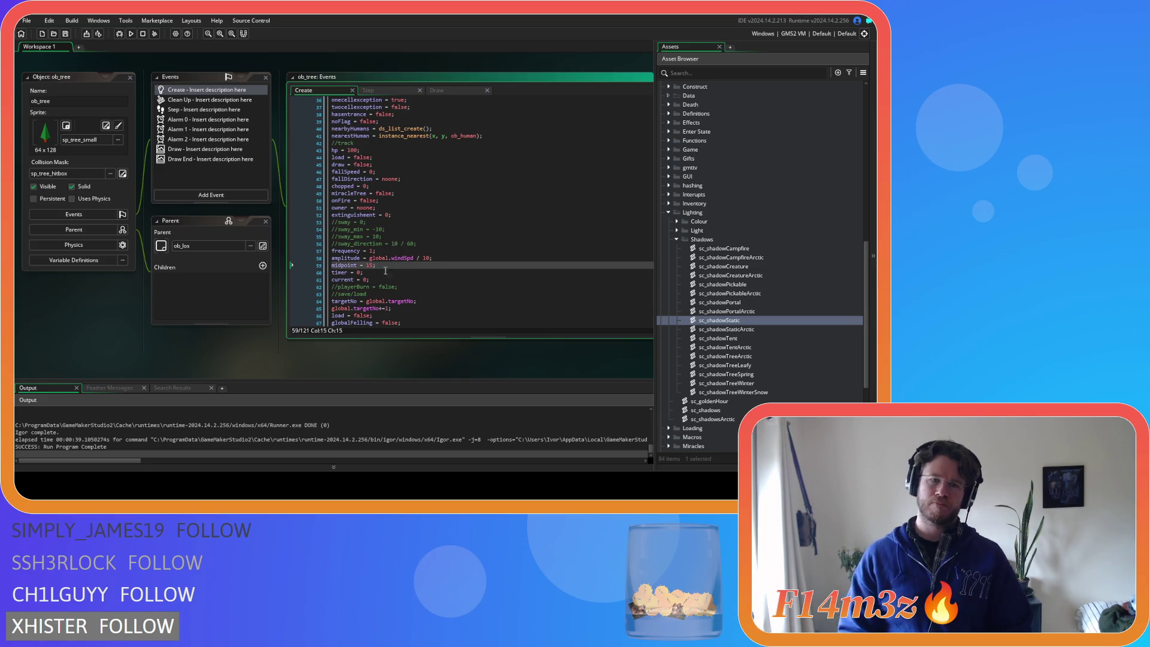
left_click(454, 254)
mouse_move(452, 260)
left_mouse_down()
mouse_move(321, 264)
mouse_move(431, 258)
left_mouse_up()
key("ctrl+c")
type("1")
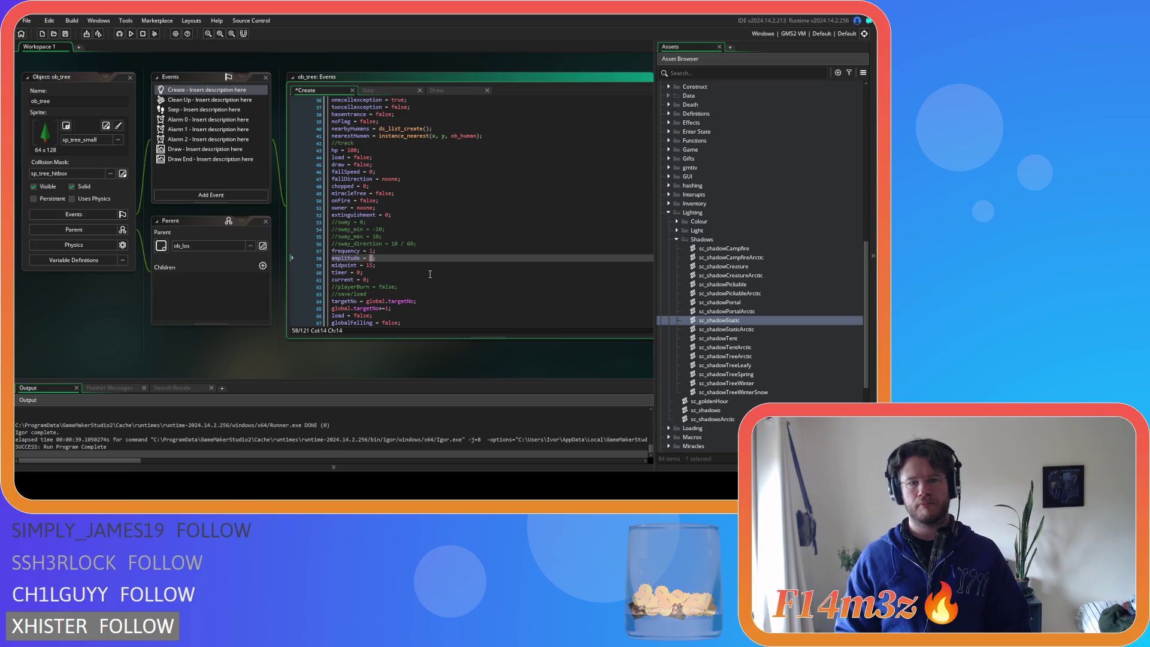
type("00")
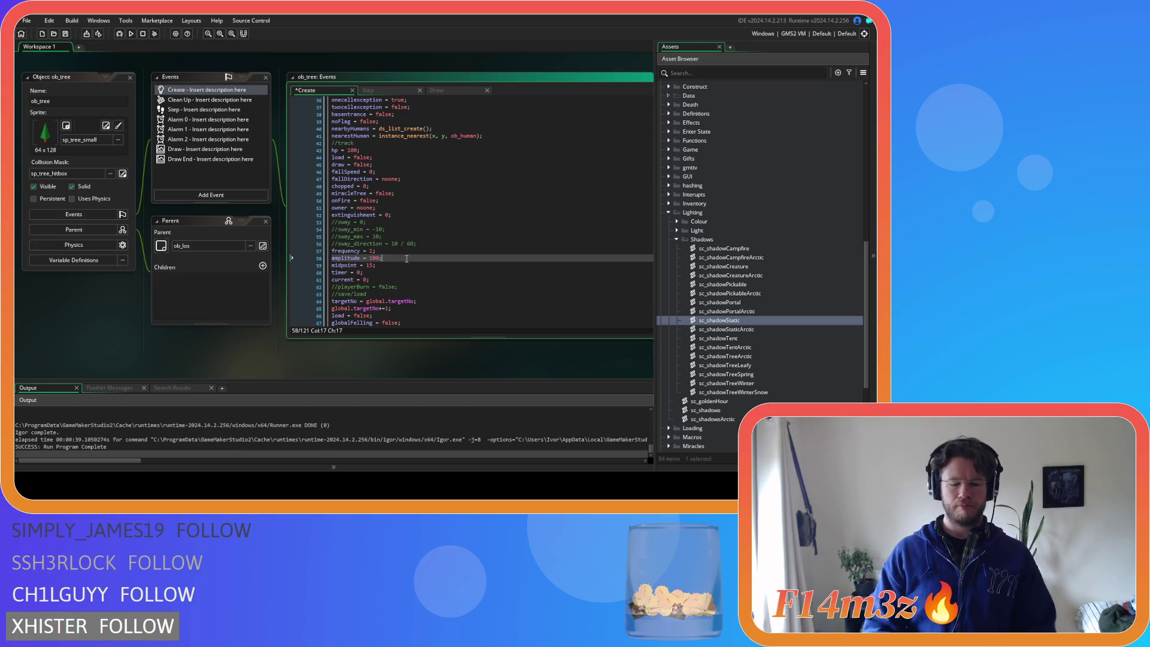
key("Return")
key("ctrl+v")
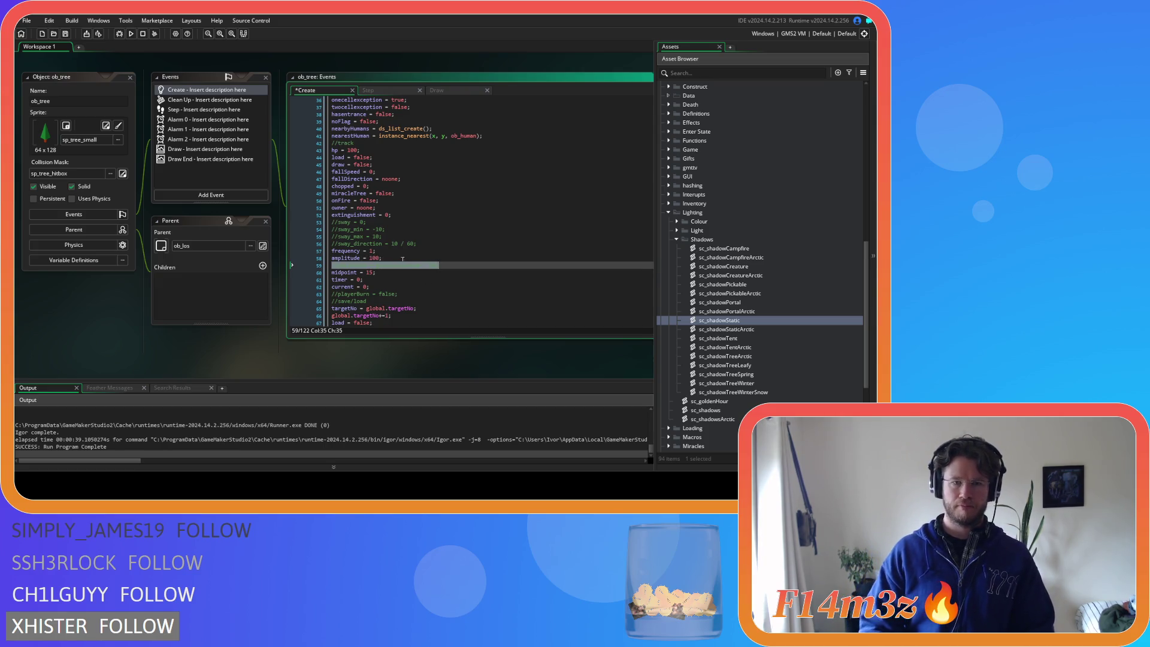
Save the Create event changes and launch the game
left_click(369, 272)
key("ctrl+s")
key("F5")
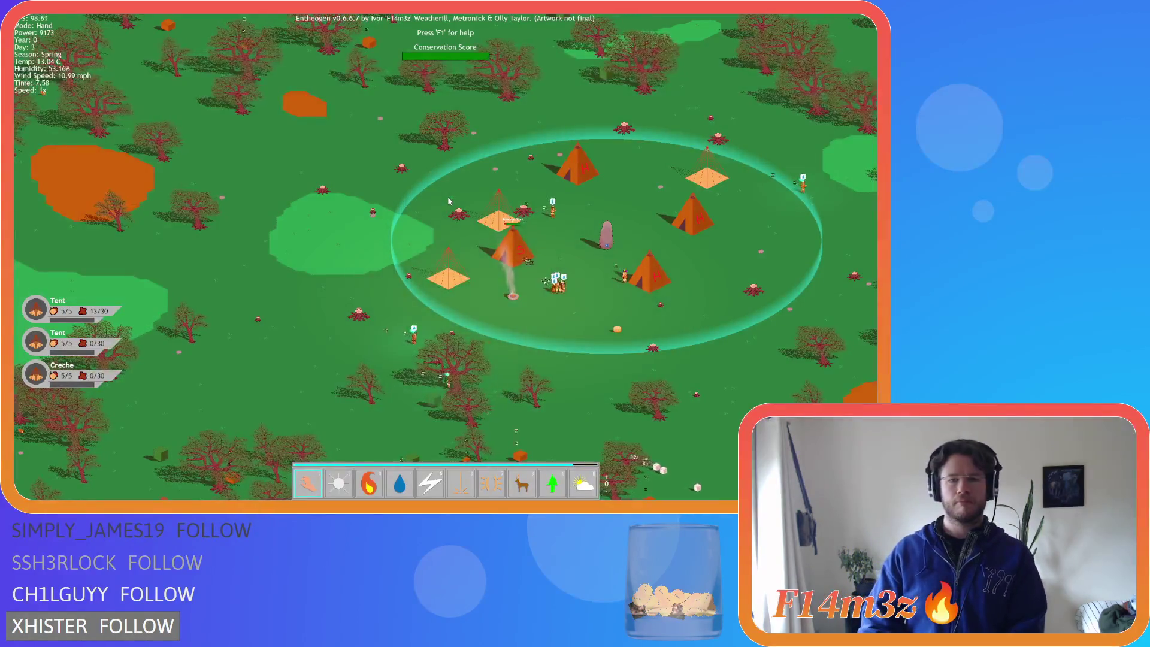
Pan the map to watch the trees sway at amplitude 100, then quit back to the IDE
key("s")
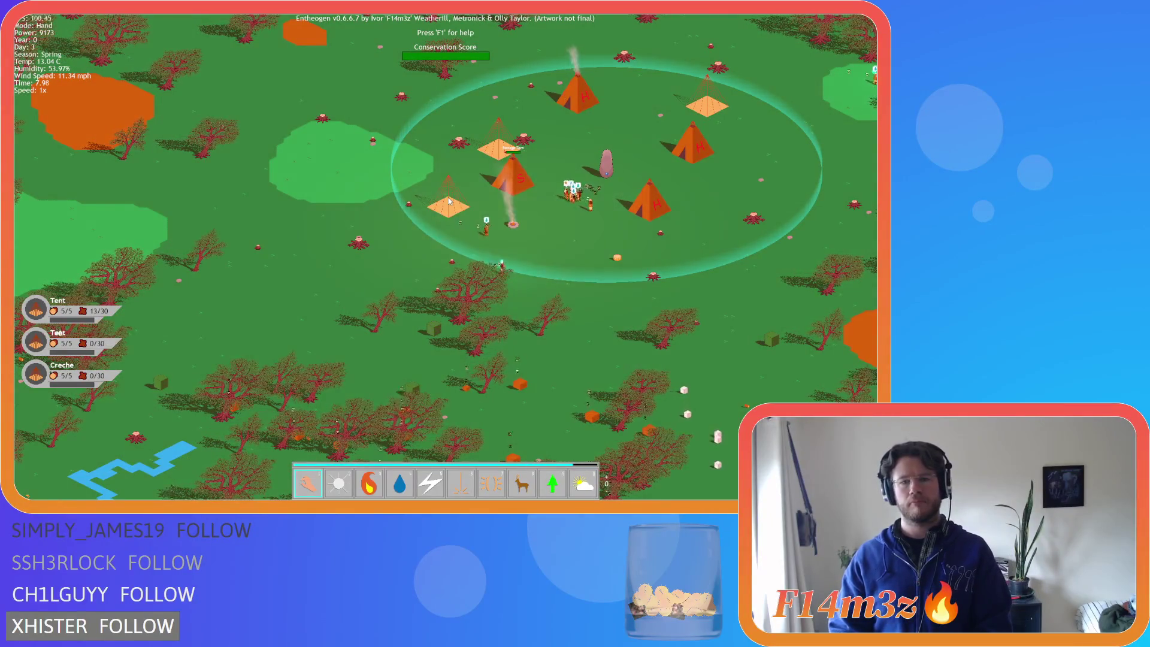
key("Escape")
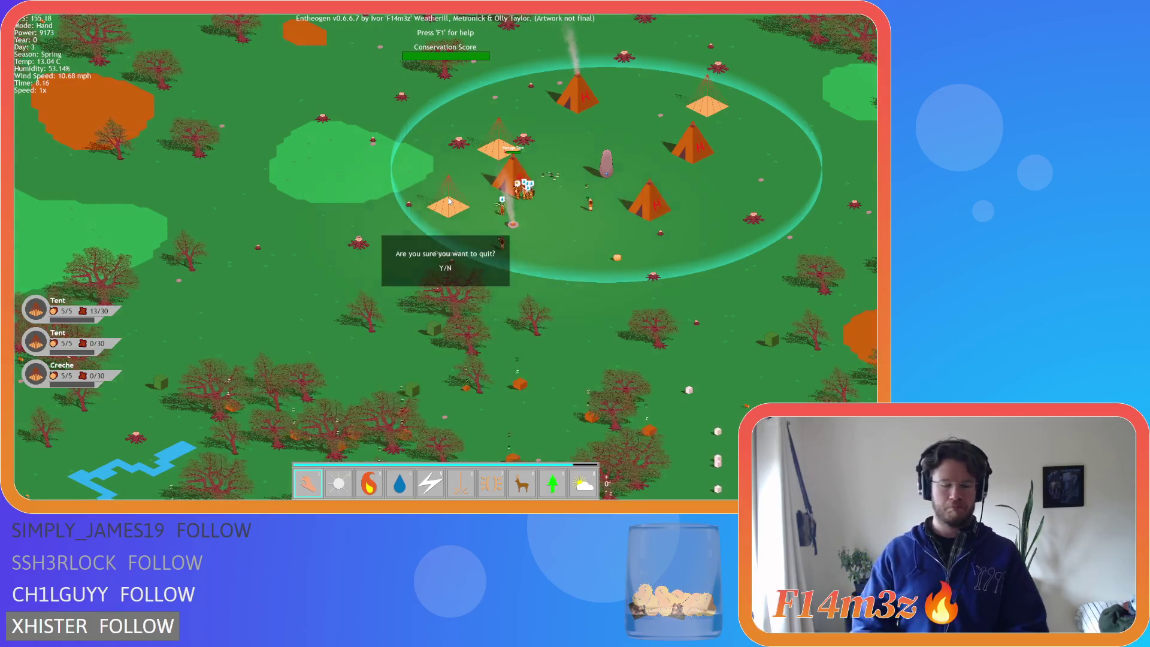
key("Return")
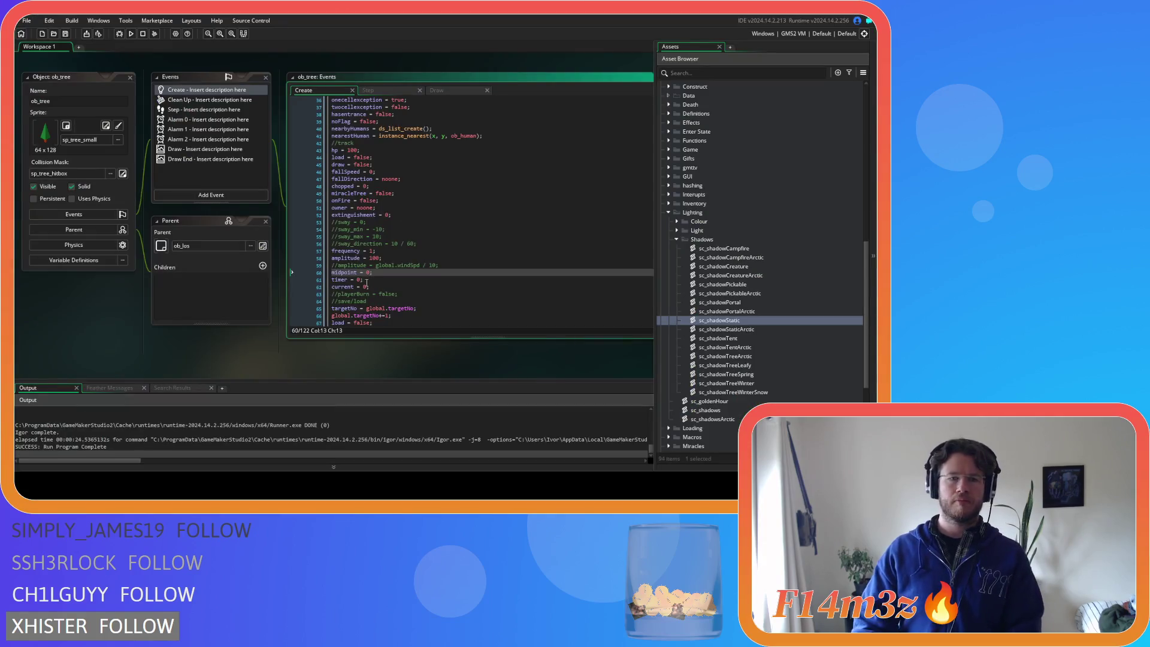
Review the Step sway formula and the Create event's amplitude, timer and frequency lines
left_click(437, 90)
left_click(378, 91)
left_click(512, 298)
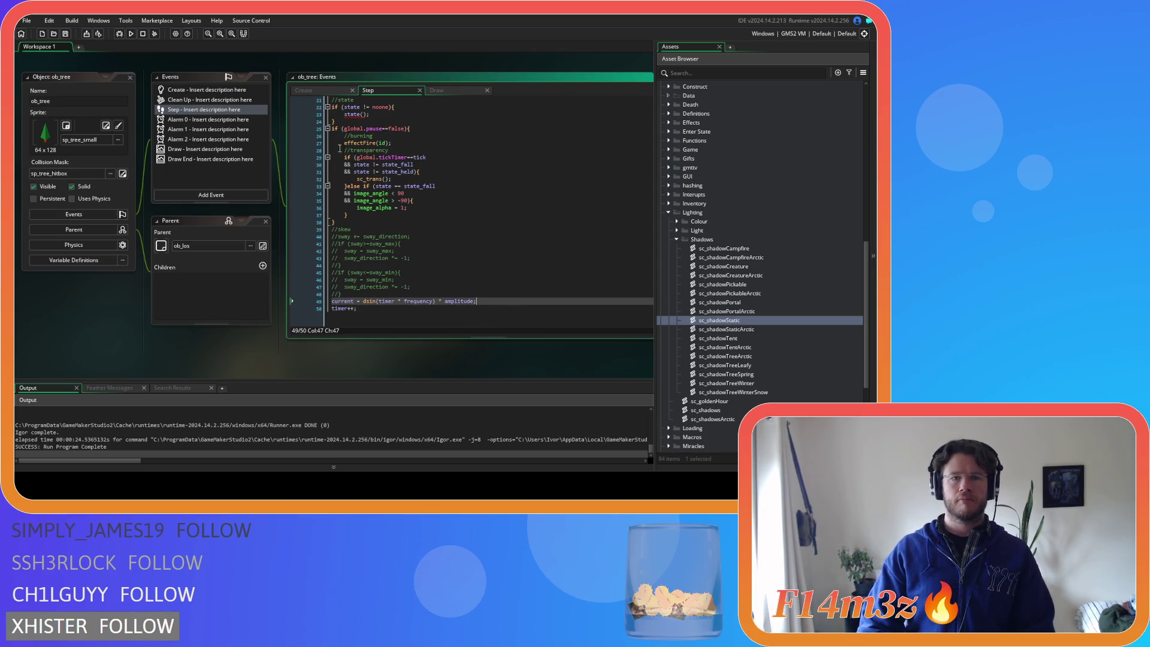
left_click(304, 91)
left_click(430, 267)
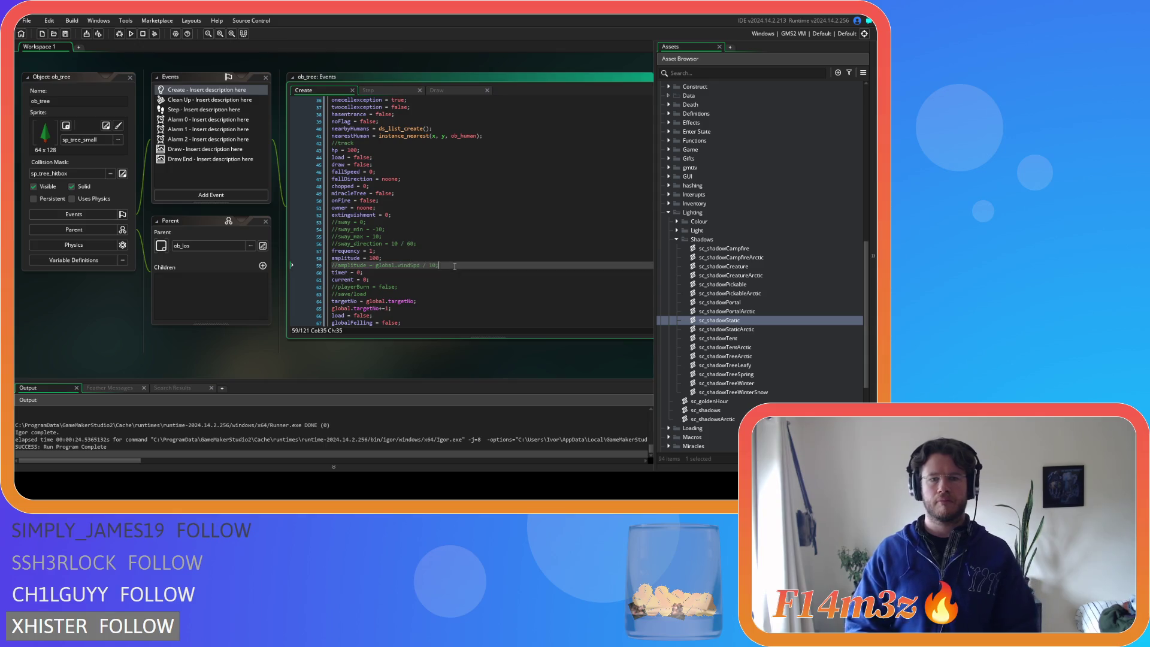
left_click(388, 273)
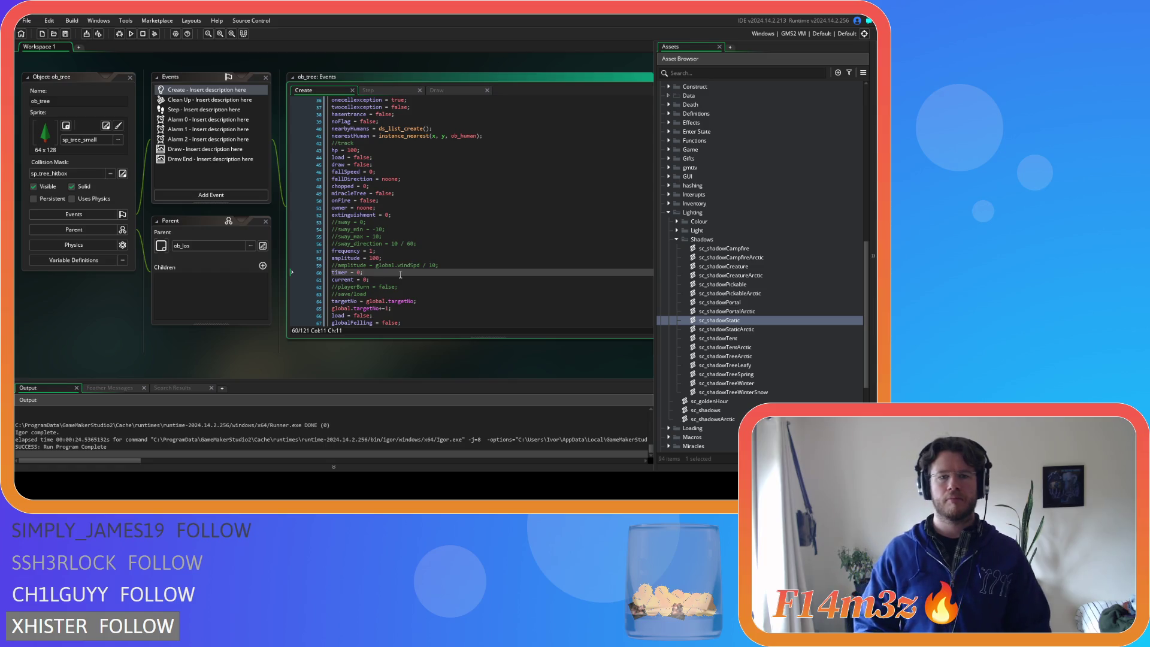
left_click(391, 251)
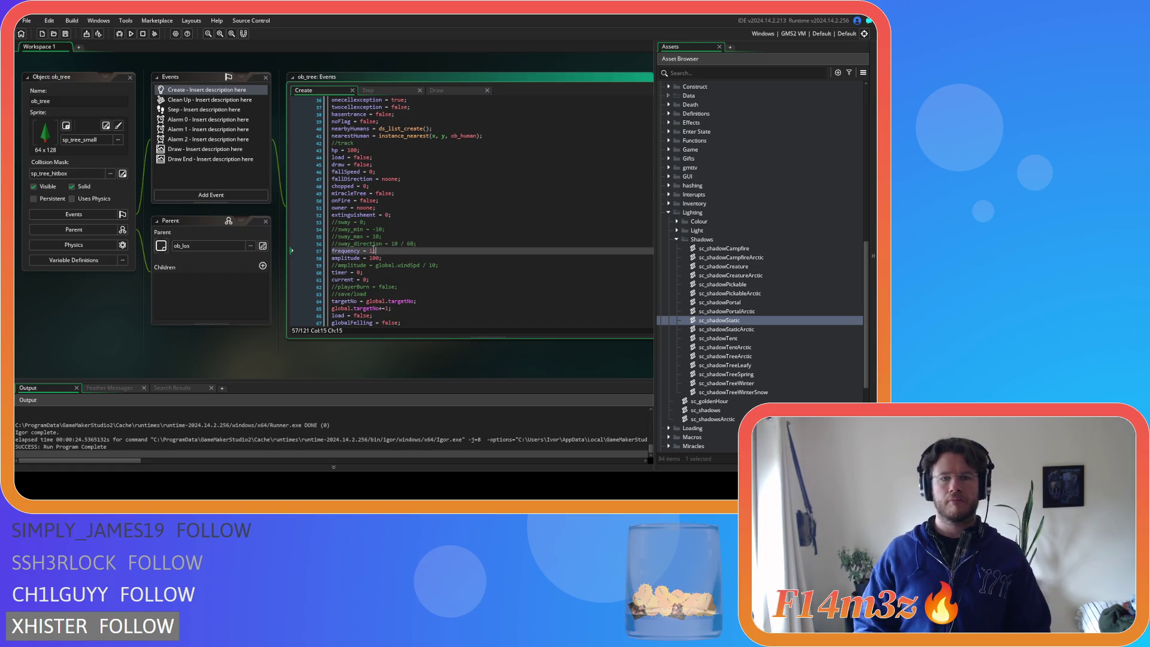
Jump from frequency in the Step formula to its declaration, set it to 10, and run the game
left_click(375, 91)
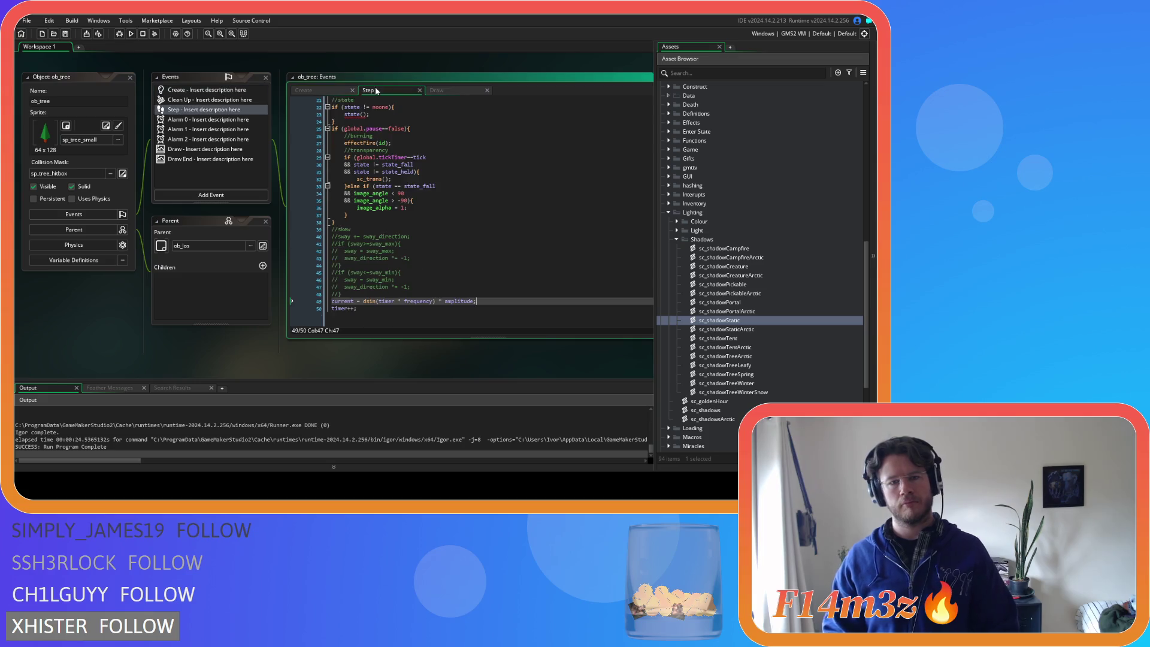
left_click(429, 301)
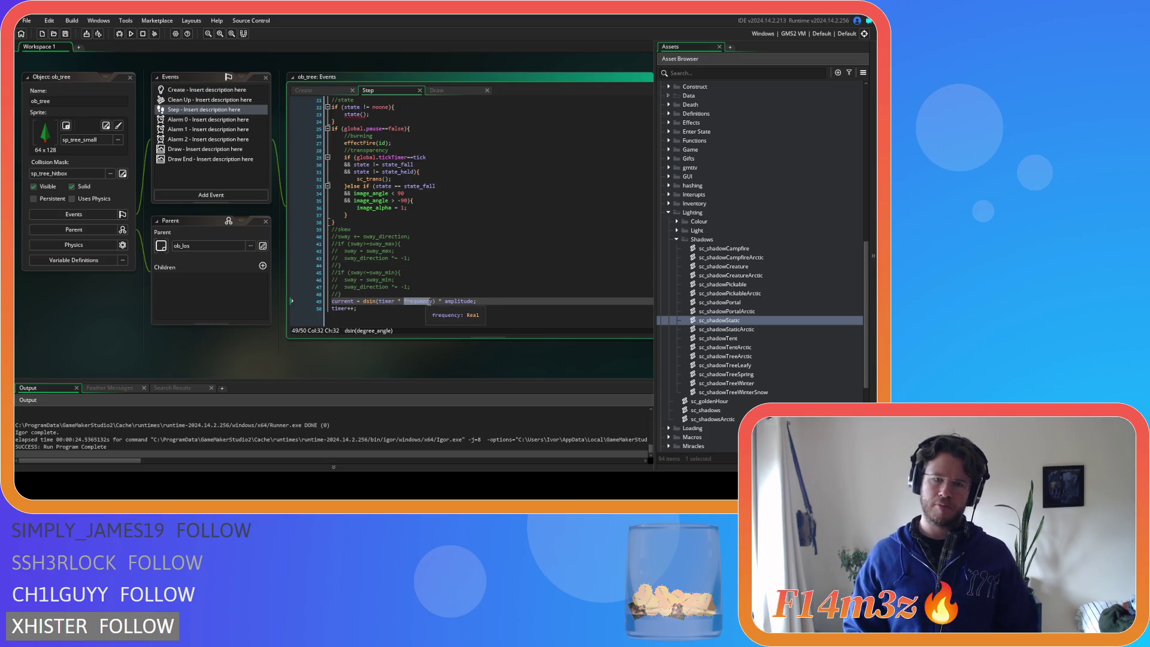
key("F12")
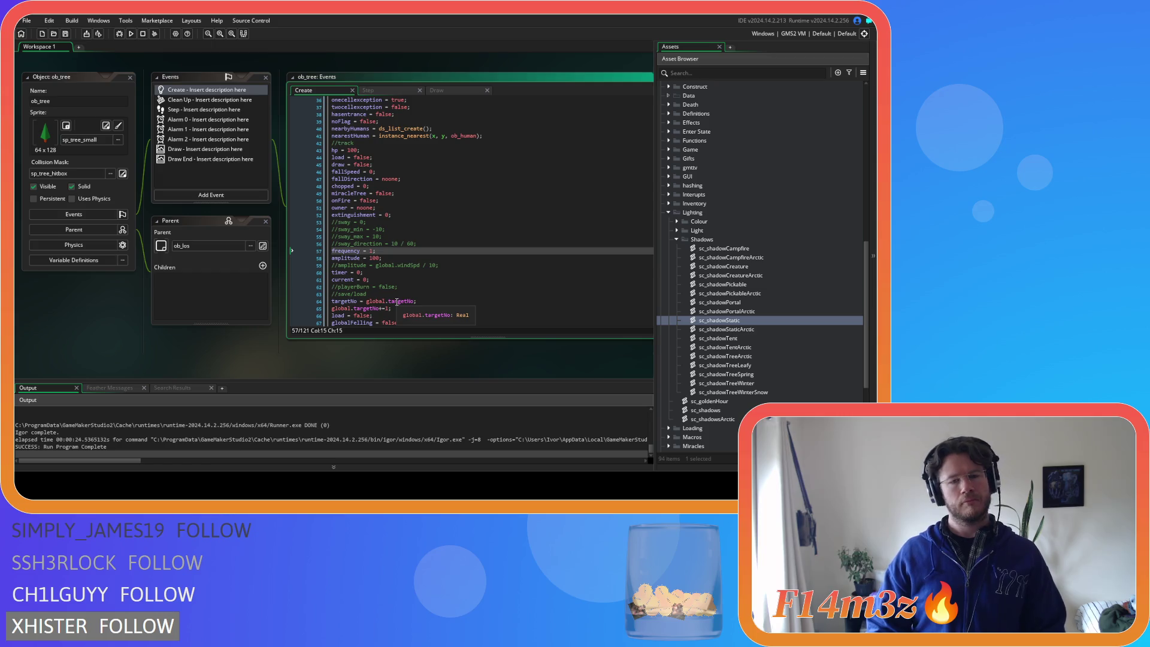
left_click(395, 279)
left_click(370, 251)
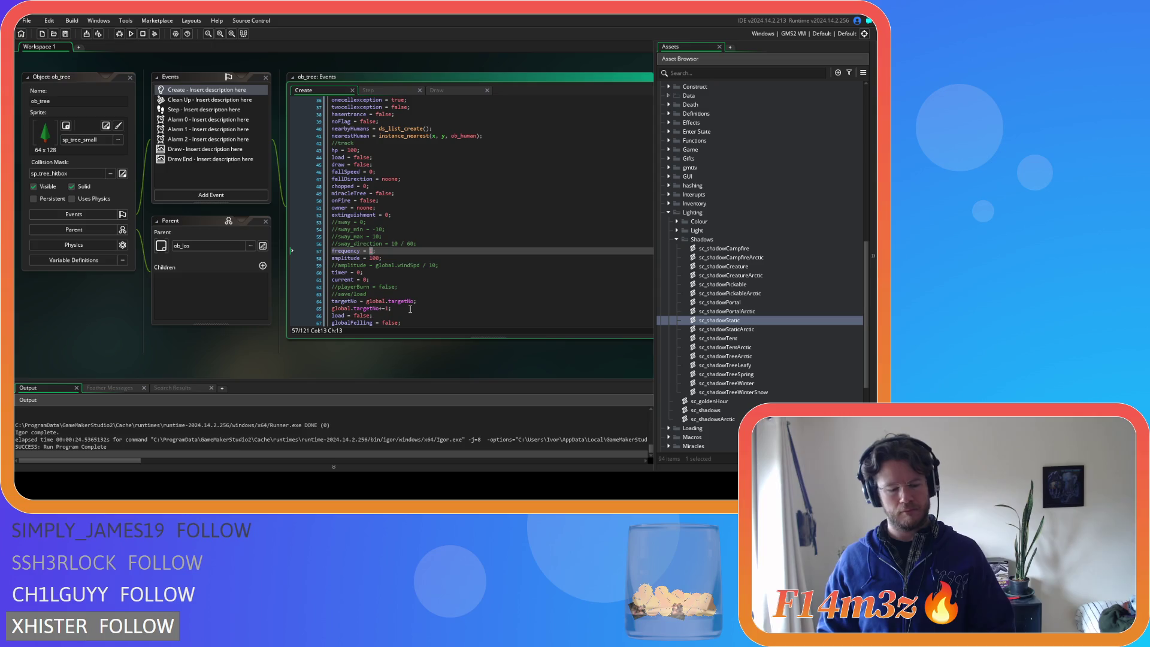
type("0")
key("F5")
left_click(423, 265)
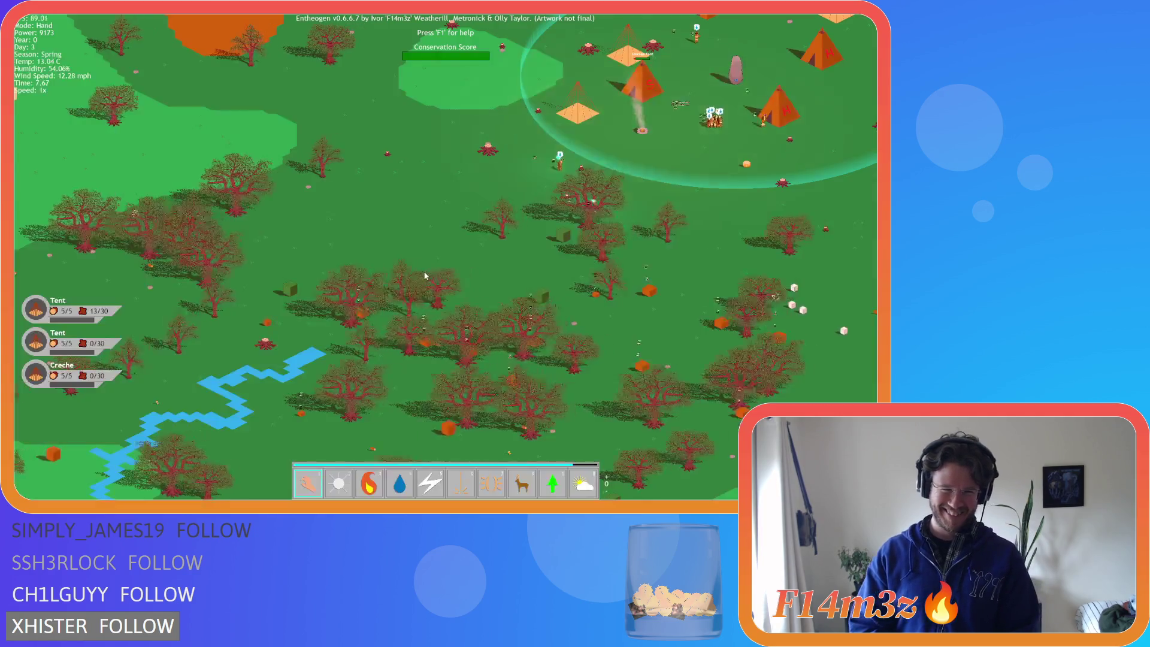
Watch the trees sway faster with frequency 10, then bring up the quit prompt
key("Escape")
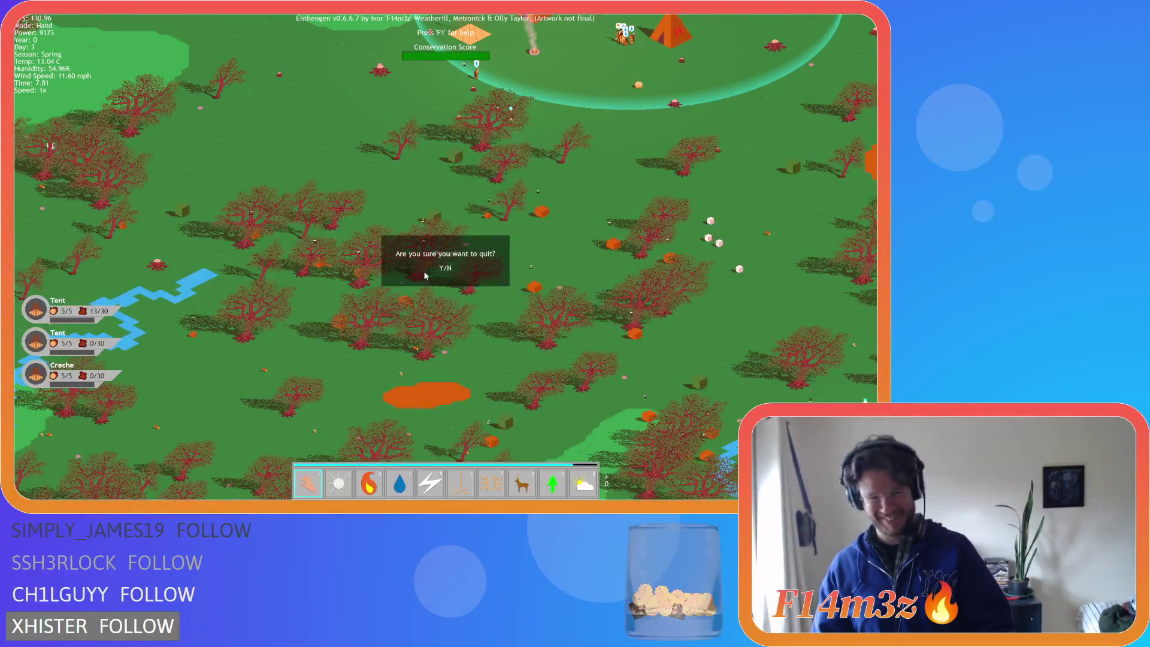
Quit the test run and inspect the amplitude and frequency lines in the Create code
key("y")
left_click(509, 267)
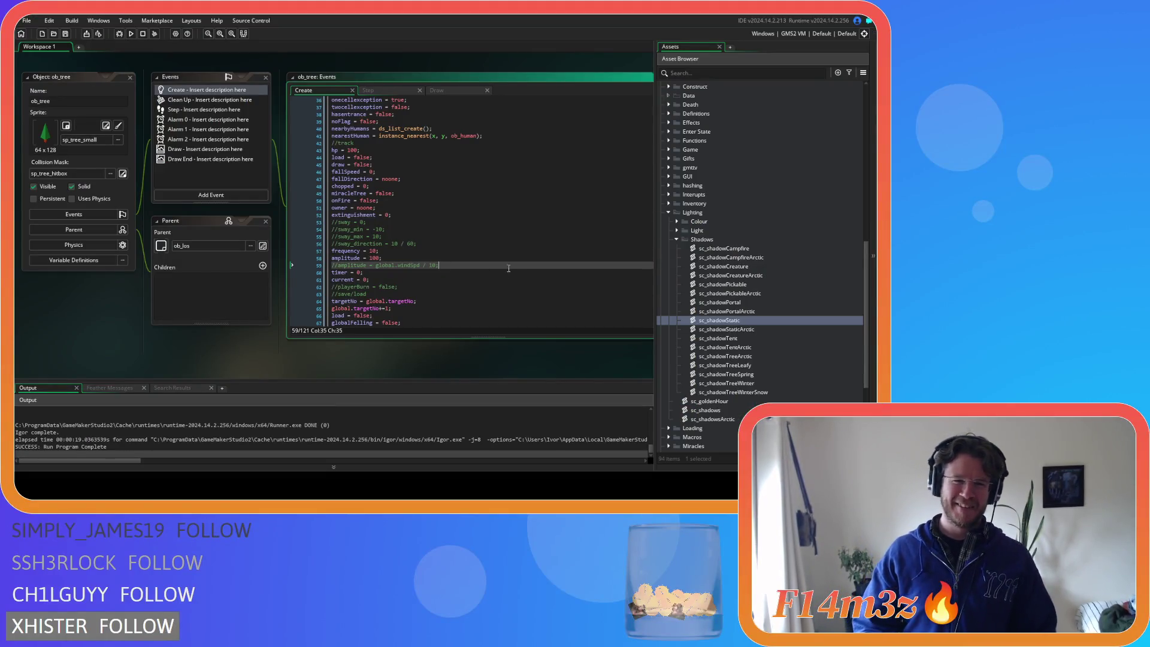
left_click(447, 255)
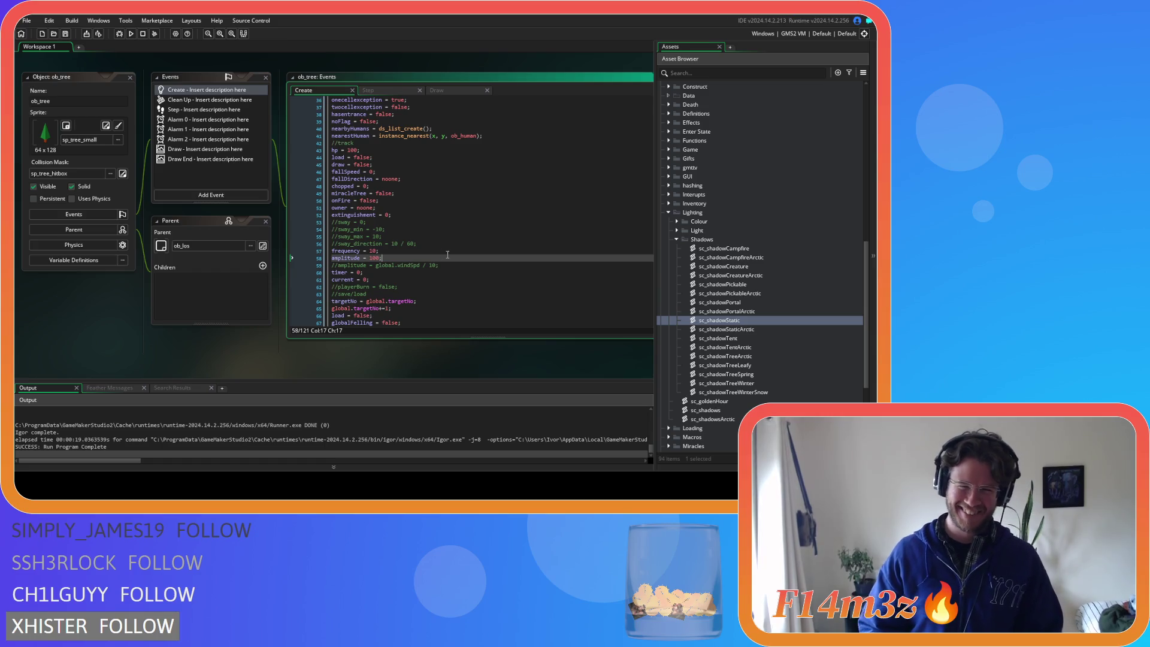
left_click(372, 250)
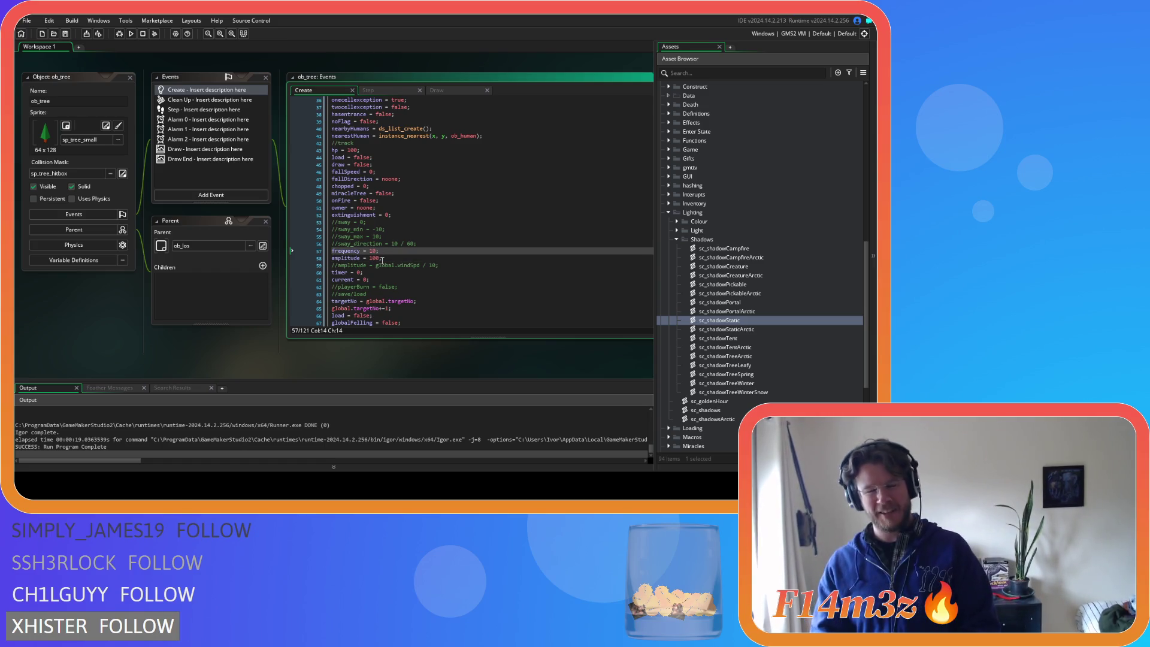
left_click(386, 253)
key("Left")
key("Left")
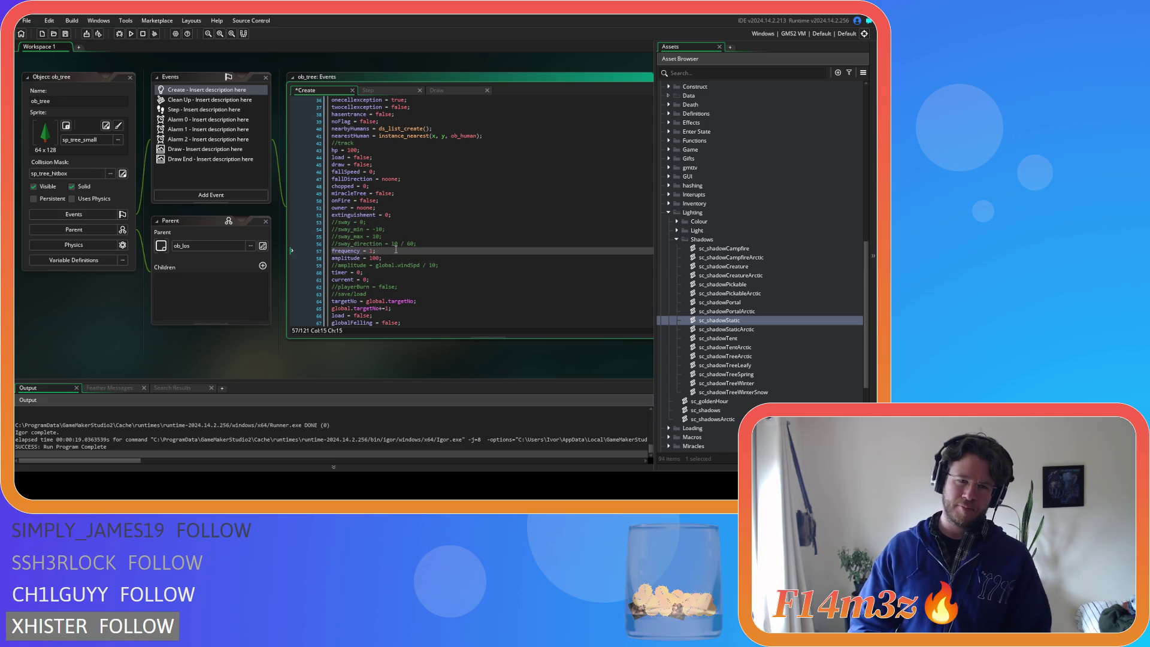
Uncomment the global.windSpd / 10 amplitude line and add brackets to its value
left_click(456, 267)
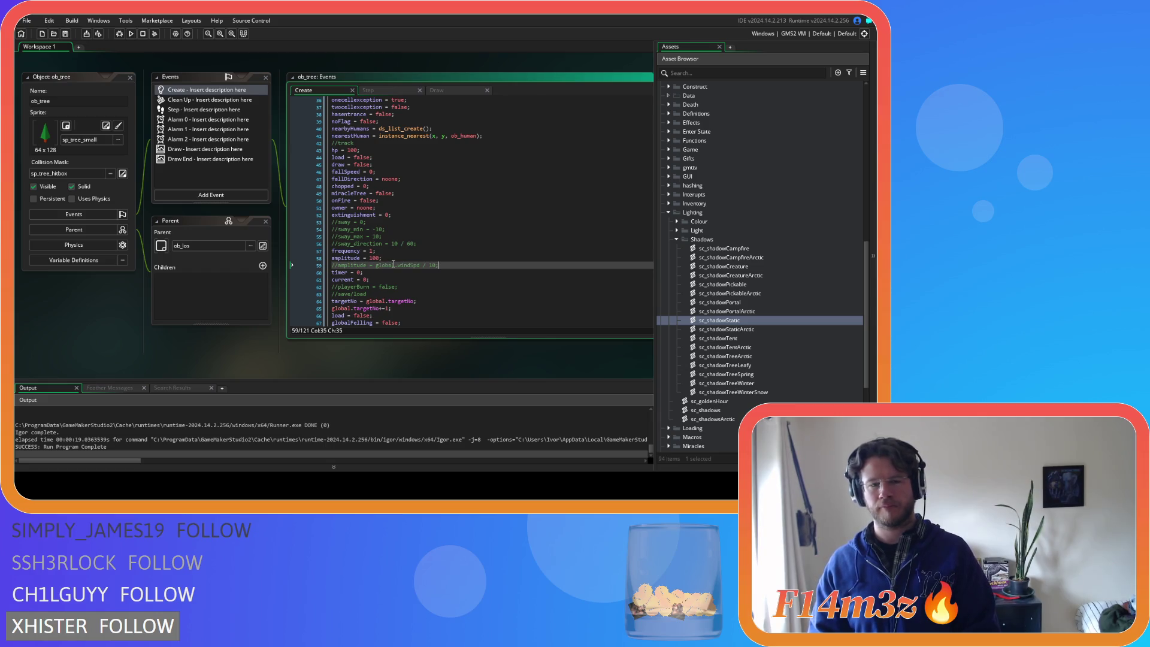
key("ctrl+k")
left_click(429, 266)
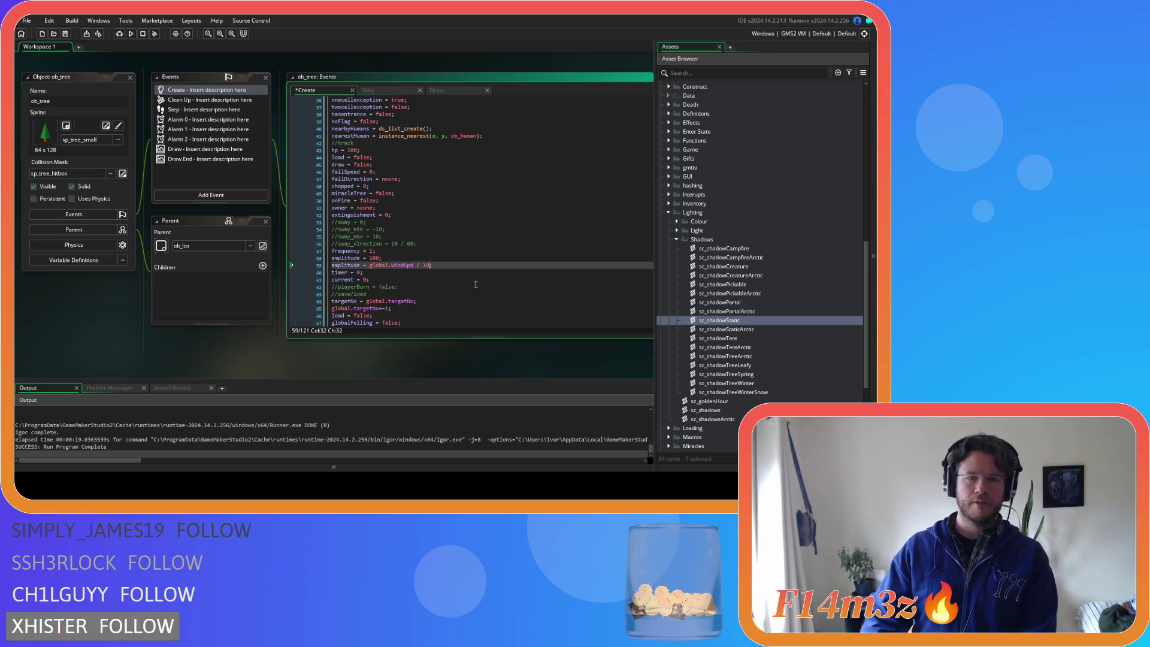
type(")")
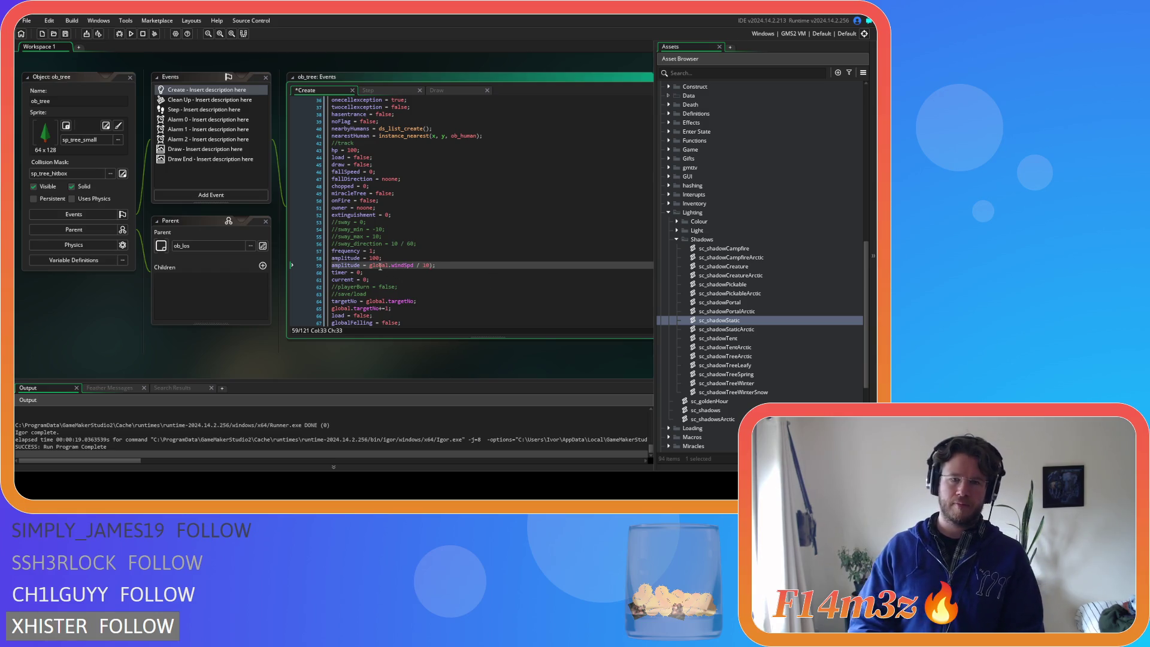
type("(")
left_click(434, 265)
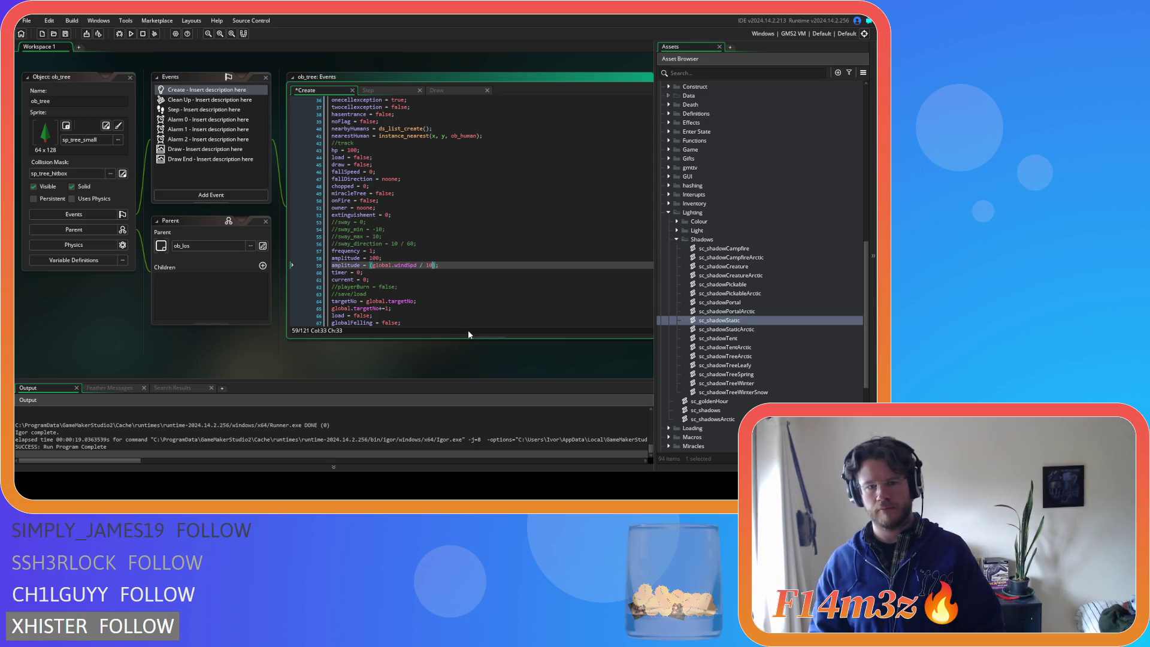
key("Right")
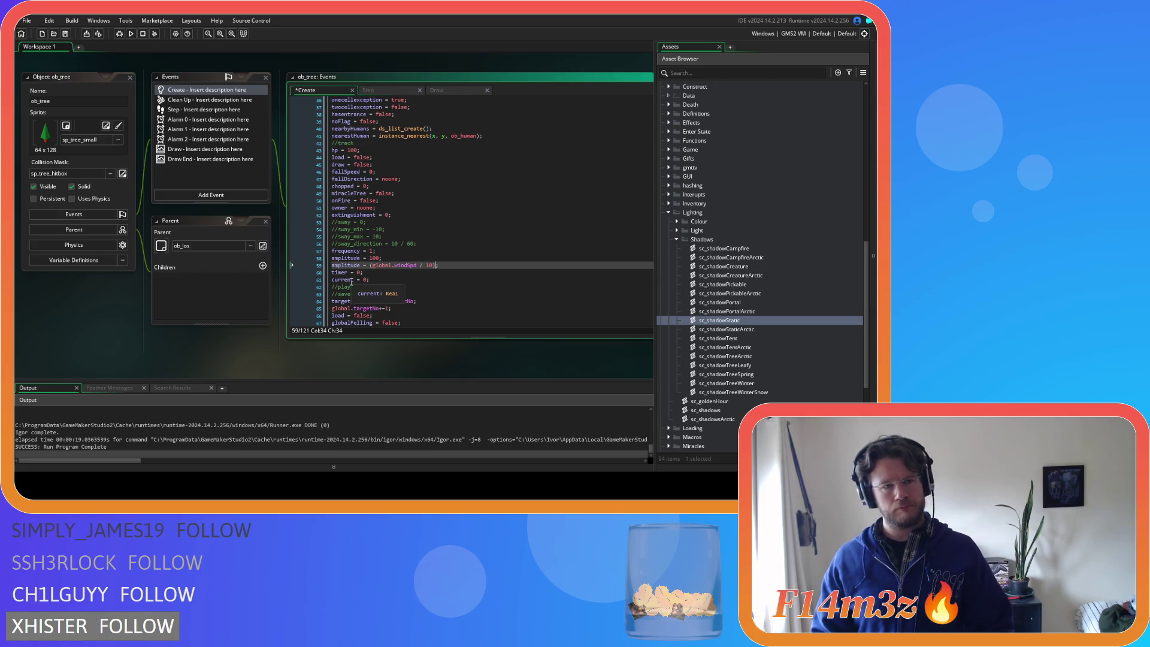
Delete the frequency = 1 line and strip the brackets from the amplitude formula
key("Up")
key("Up")
key("shift+Home")
key("Delete")
key("Delete")
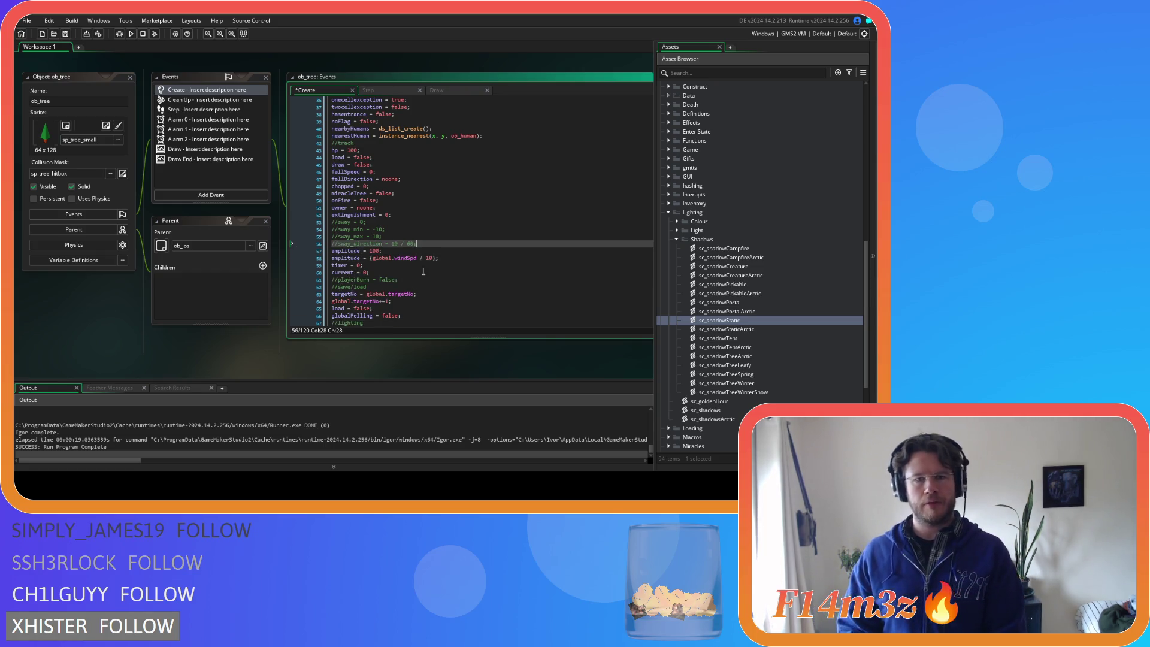
left_click(435, 258)
key("Delete")
left_click(372, 258)
key("BackSpace")
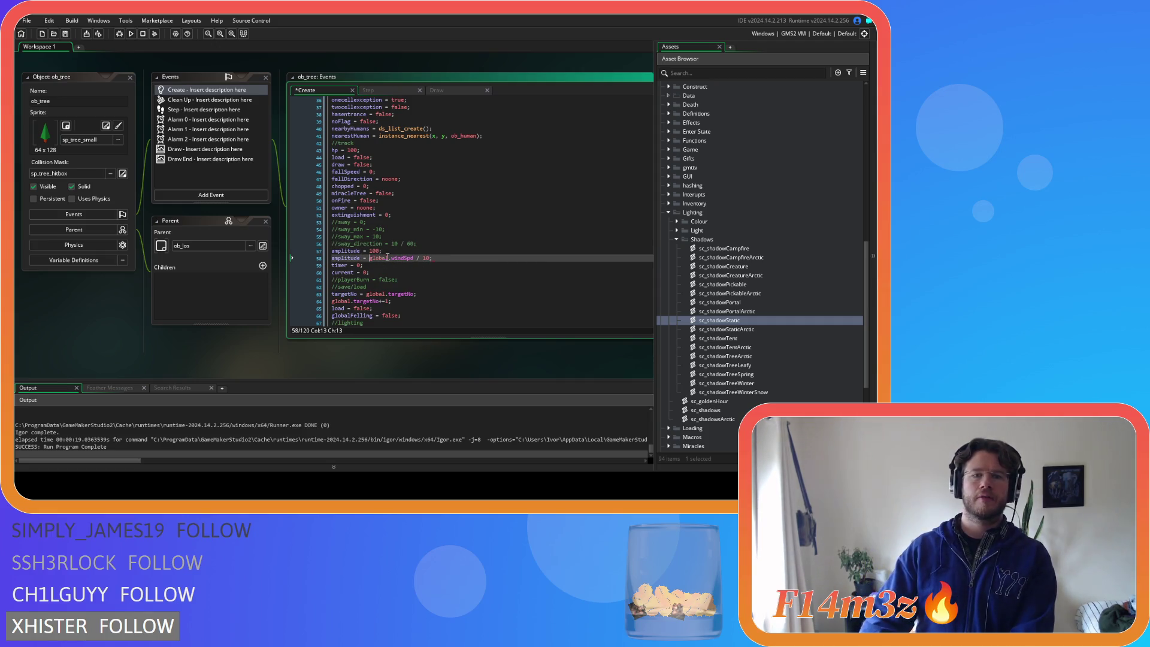
left_click(382, 90)
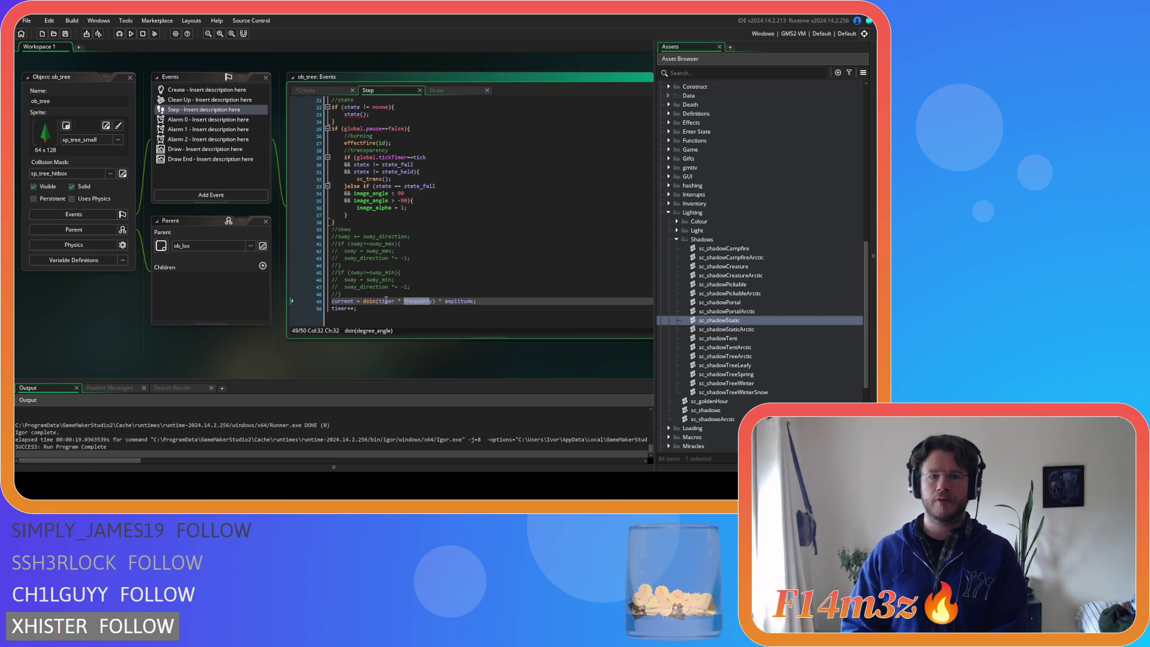
Replace frequency with global.time in the Step sway formula and run the game
type("global.time")
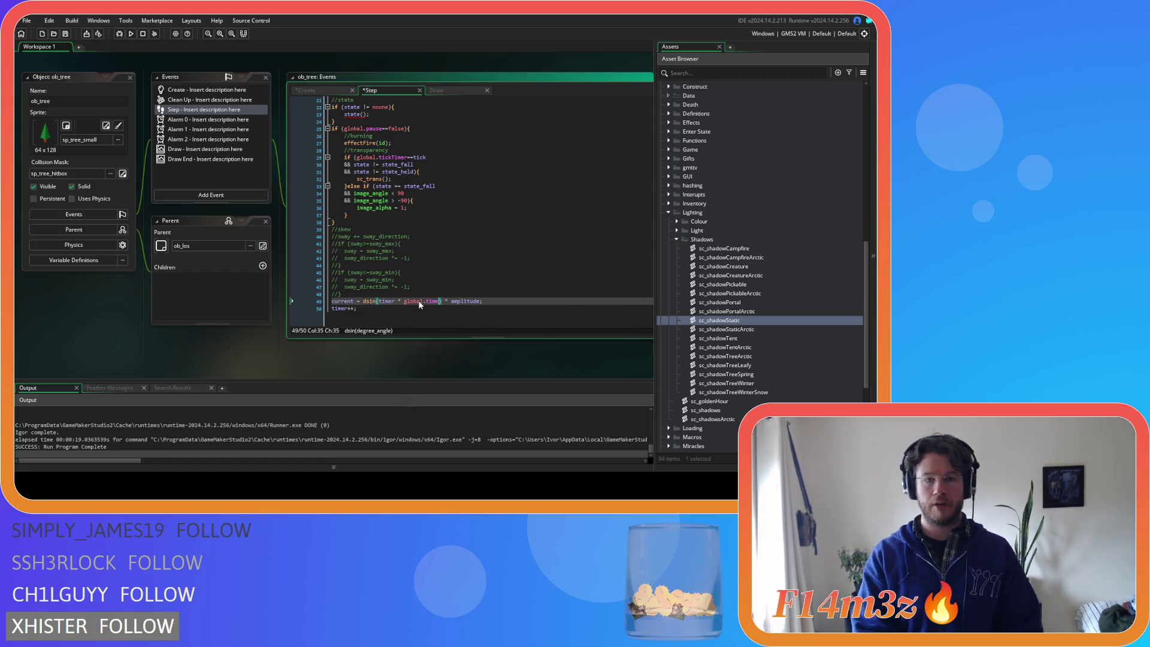
left_click(429, 311)
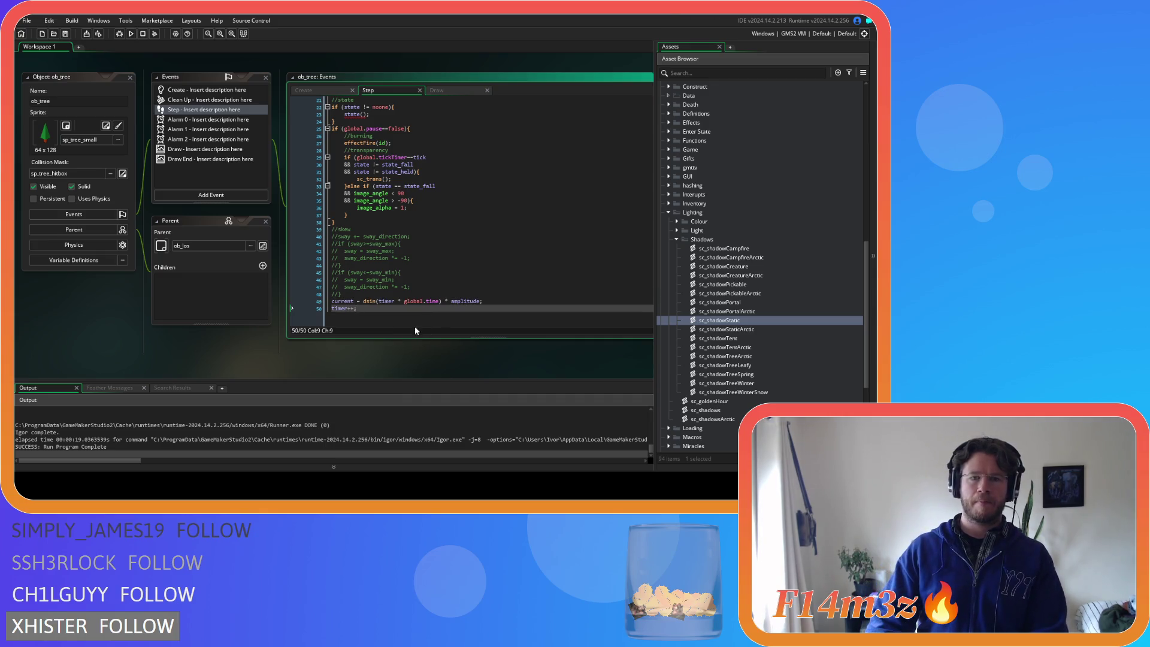
key("F5")
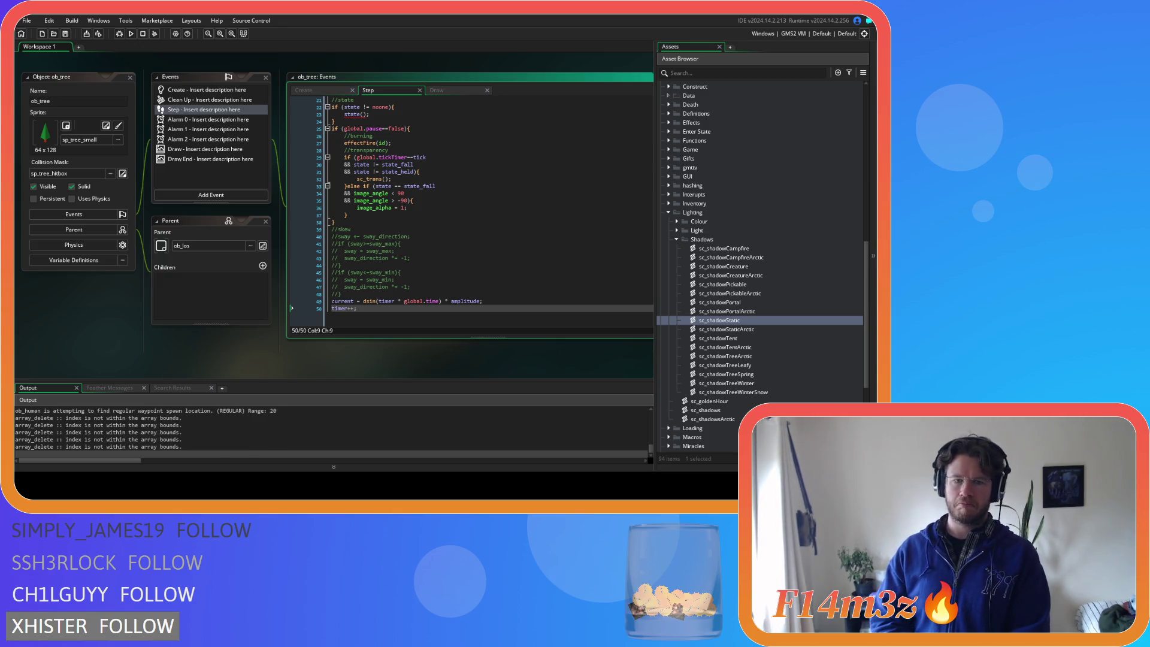
Set the game speed to 1x, quit the test run, and return to the Create code
key("alt+Tab")
key("minus")
key("minus")
key("minus")
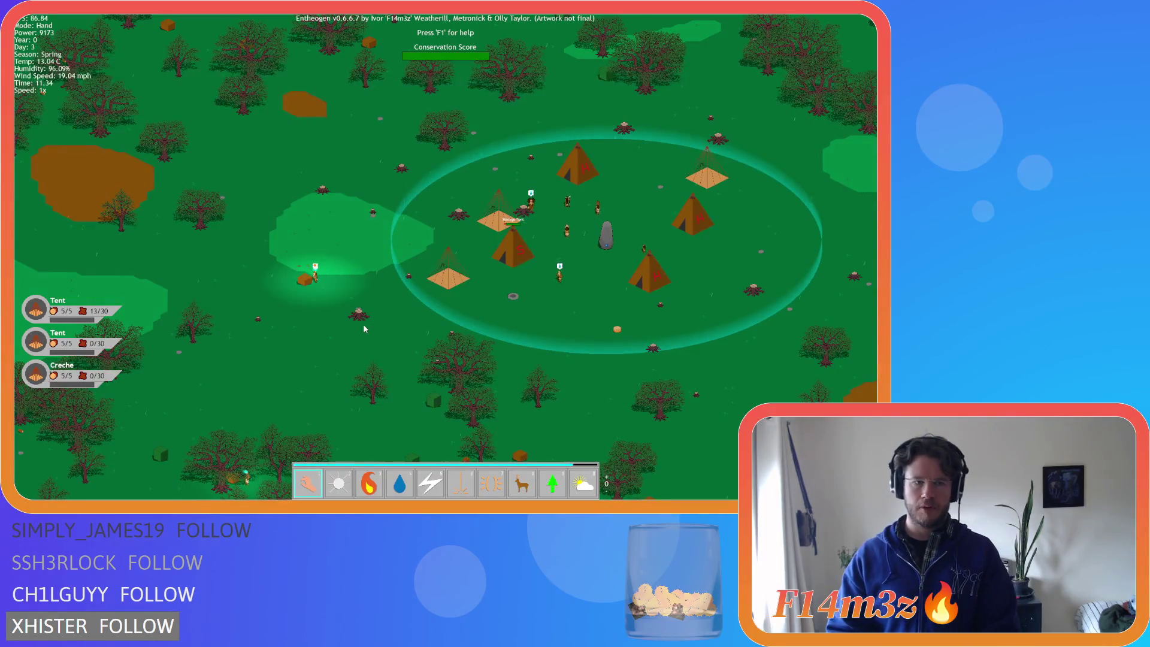
key("Escape")
key("Return")
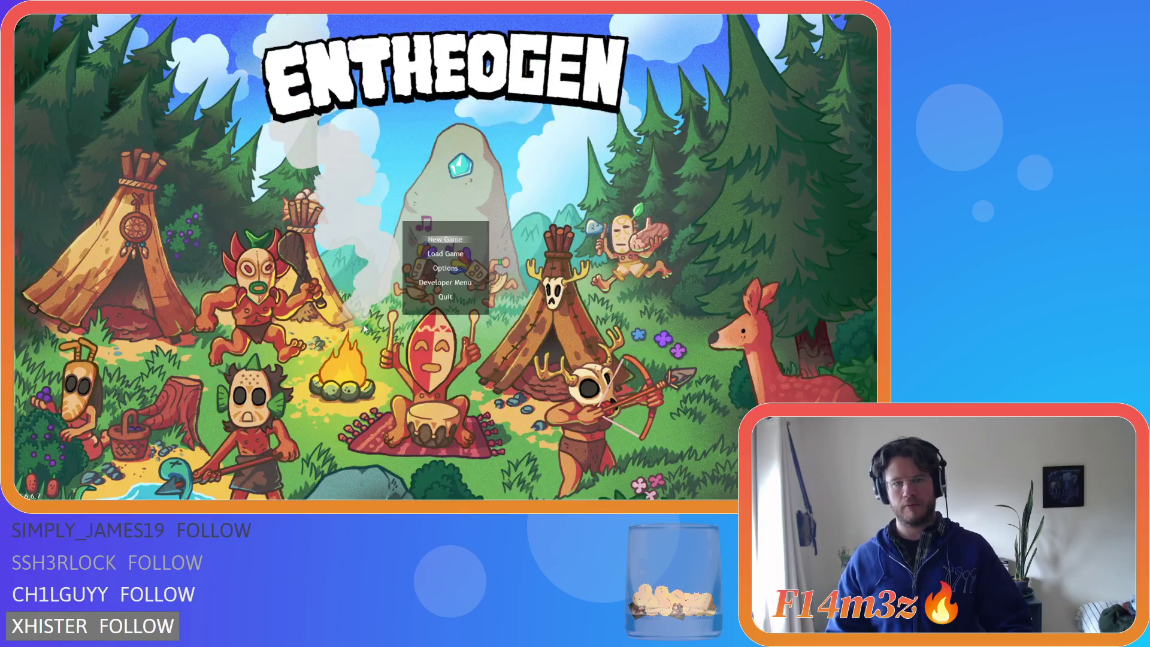
left_click(329, 91)
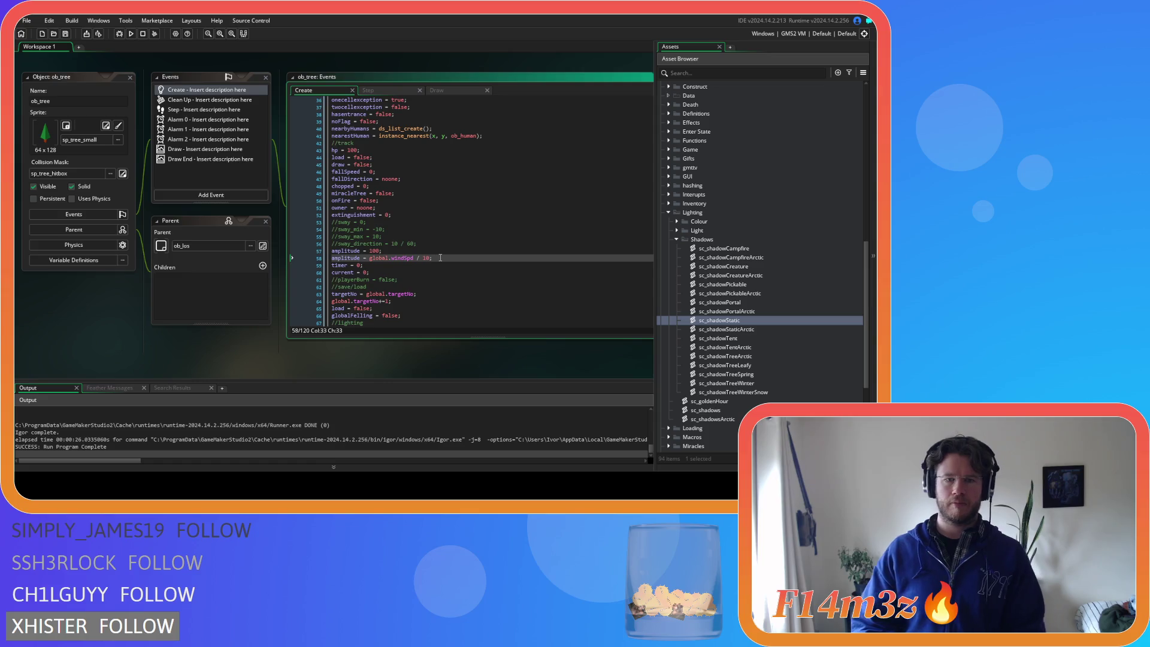
Comment out amplitude = global.windSpd / 10 so amplitude stays 100, then rebuild and run
key("ctrl+k")
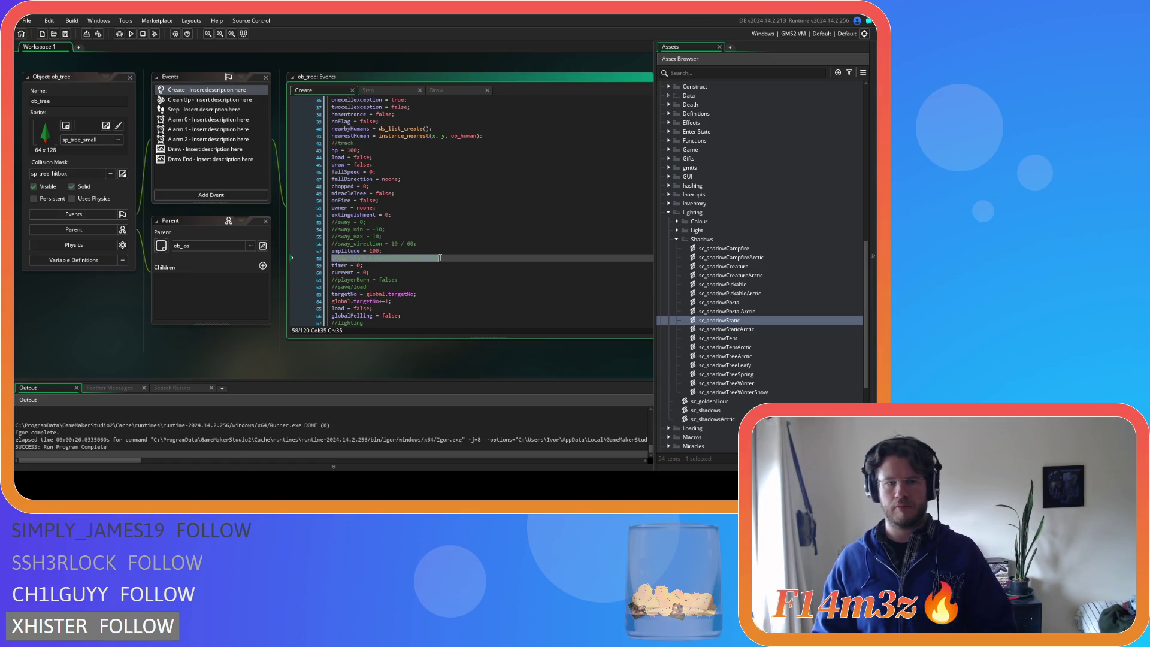
key("F5")
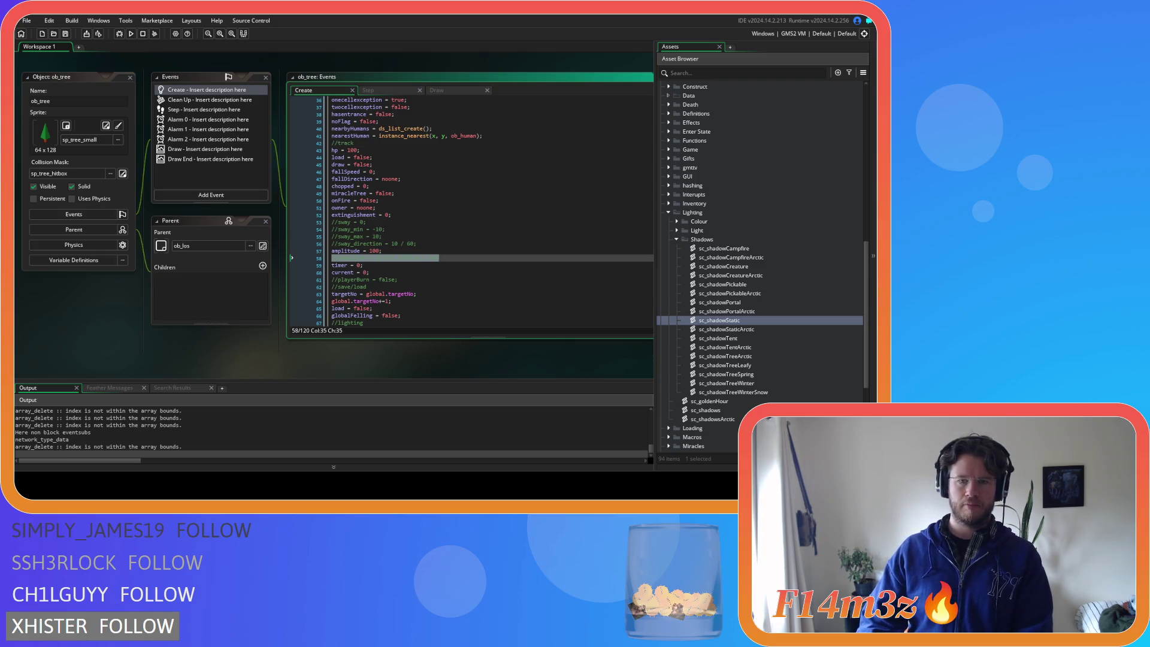
Cycle the game speed between 1x and 8x while watching the trees, then quit to the Create code
key("plus")
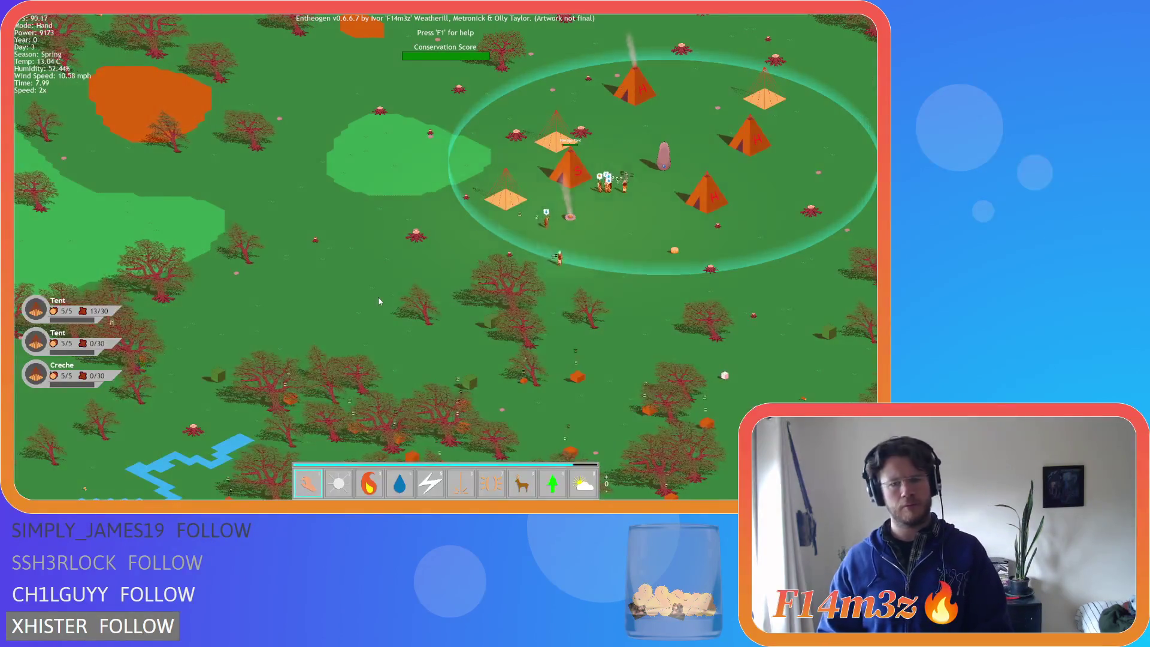
key("plus")
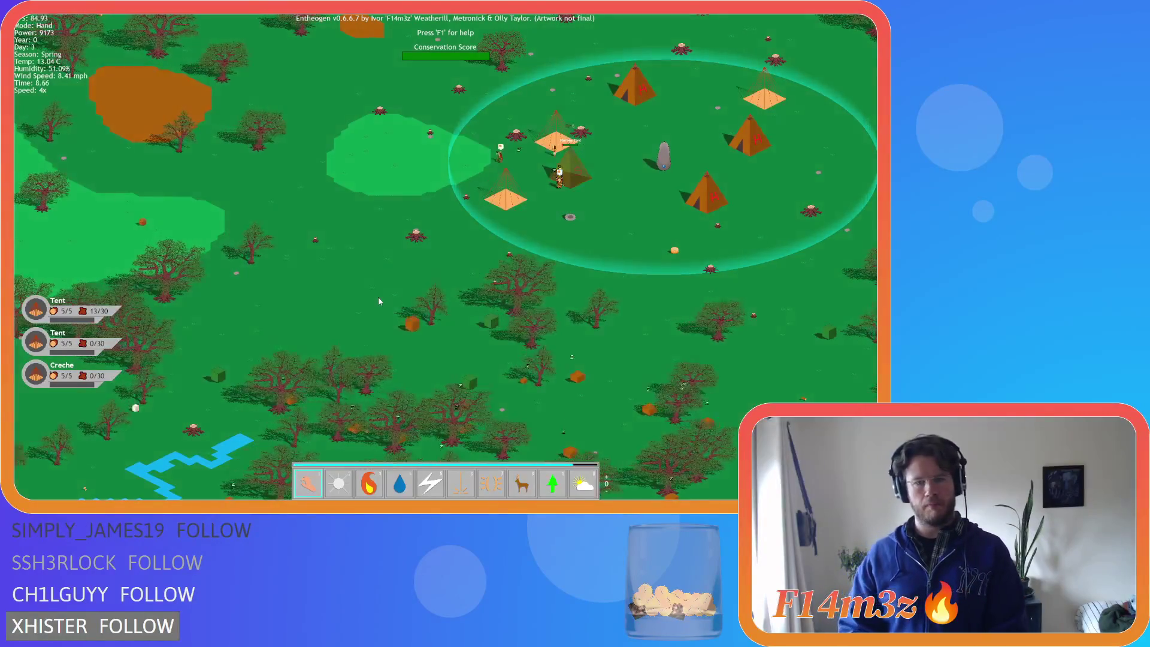
key("minus")
key("minus")
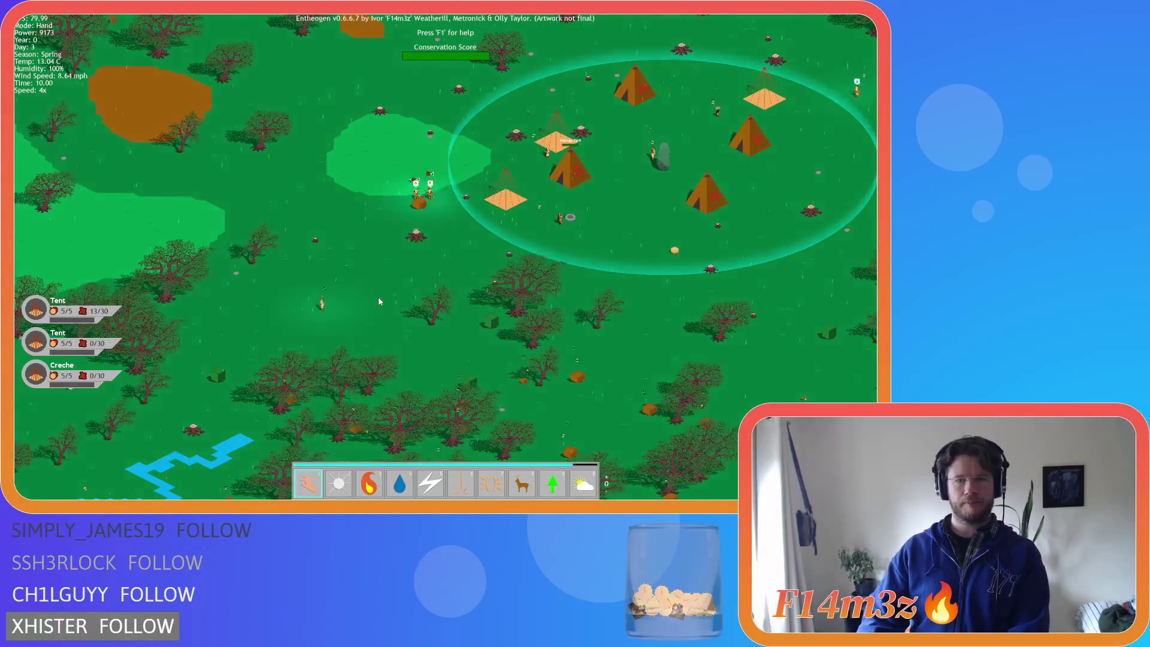
key("minus")
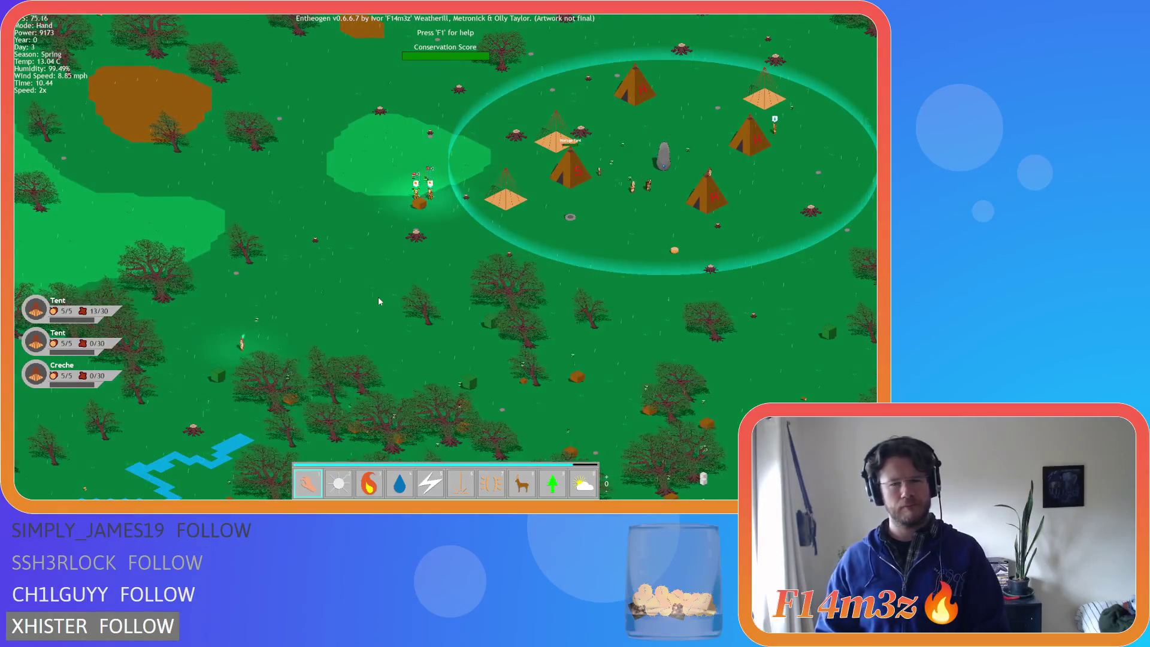
key("plus")
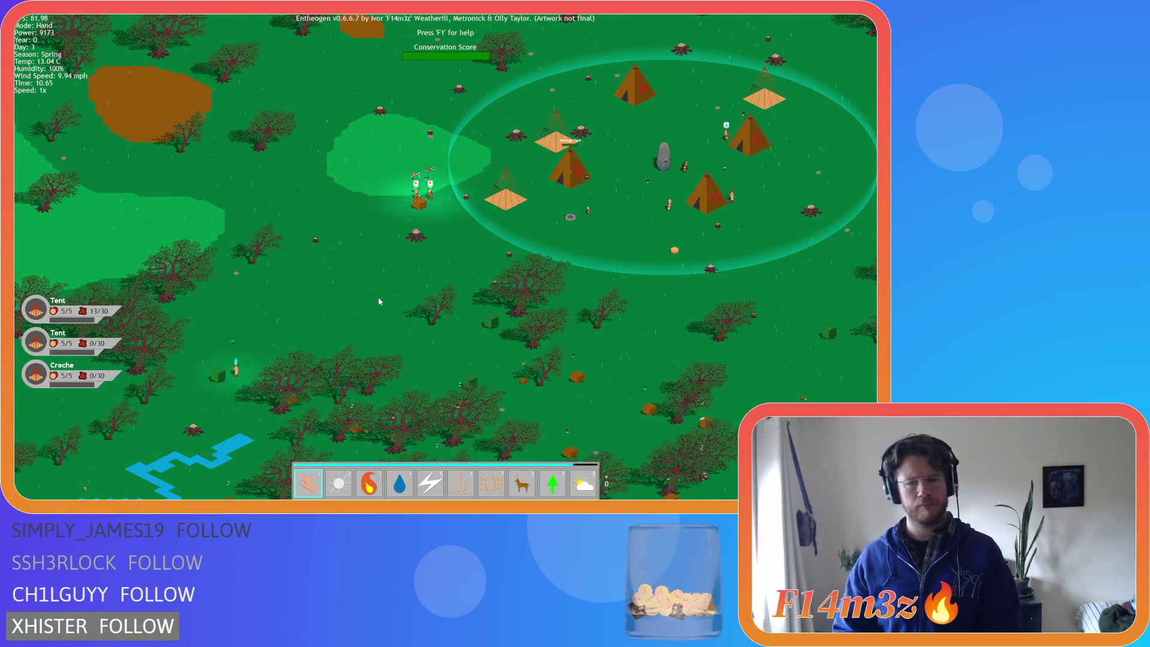
key("plus")
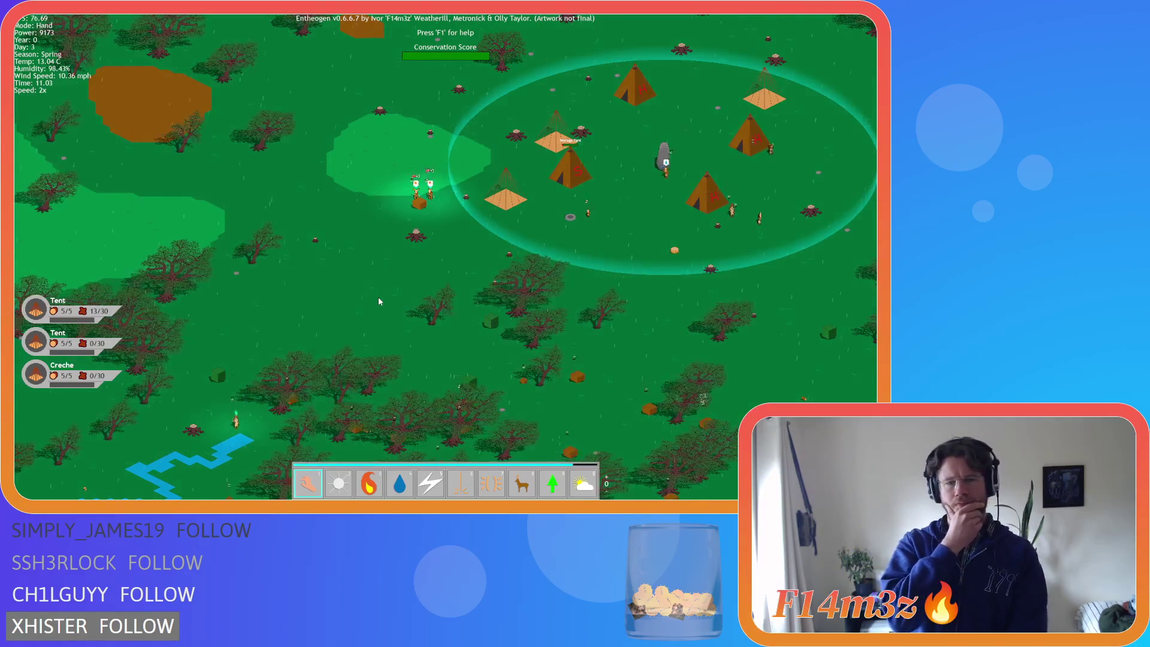
key("plus")
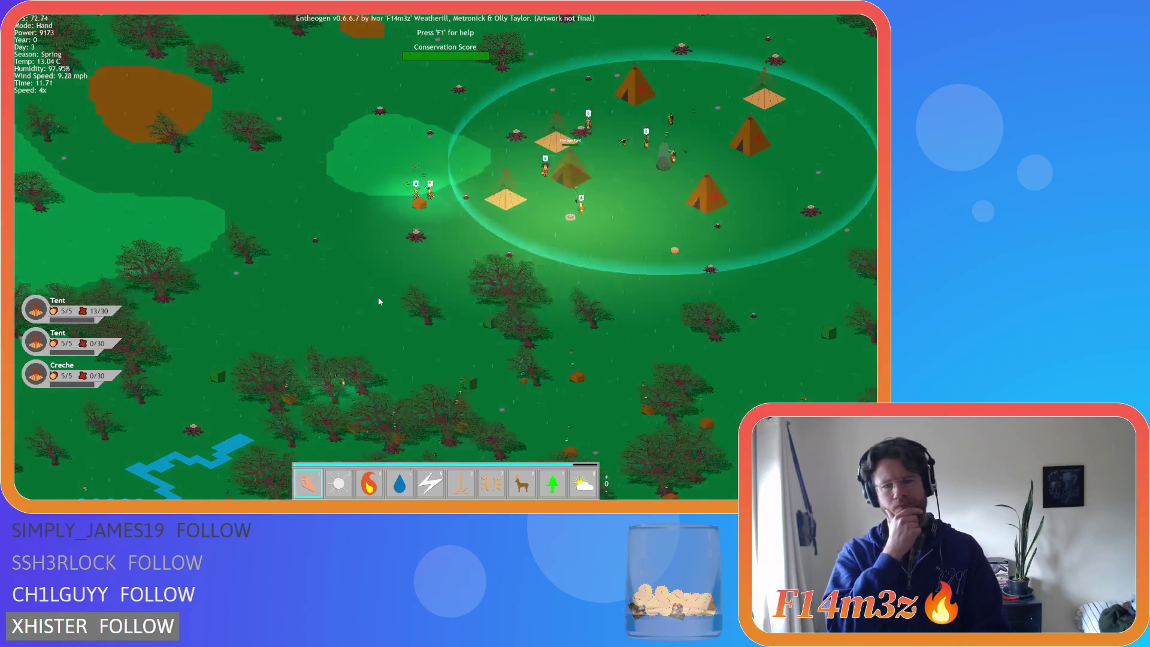
key("minus")
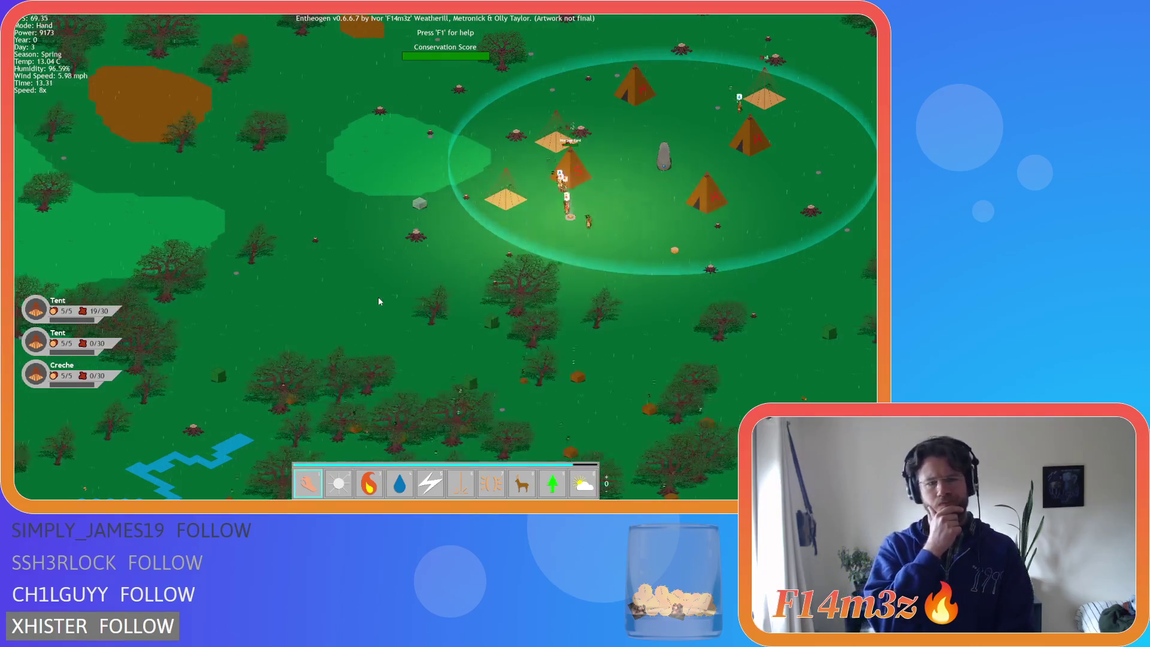
key("minus")
key("minus")
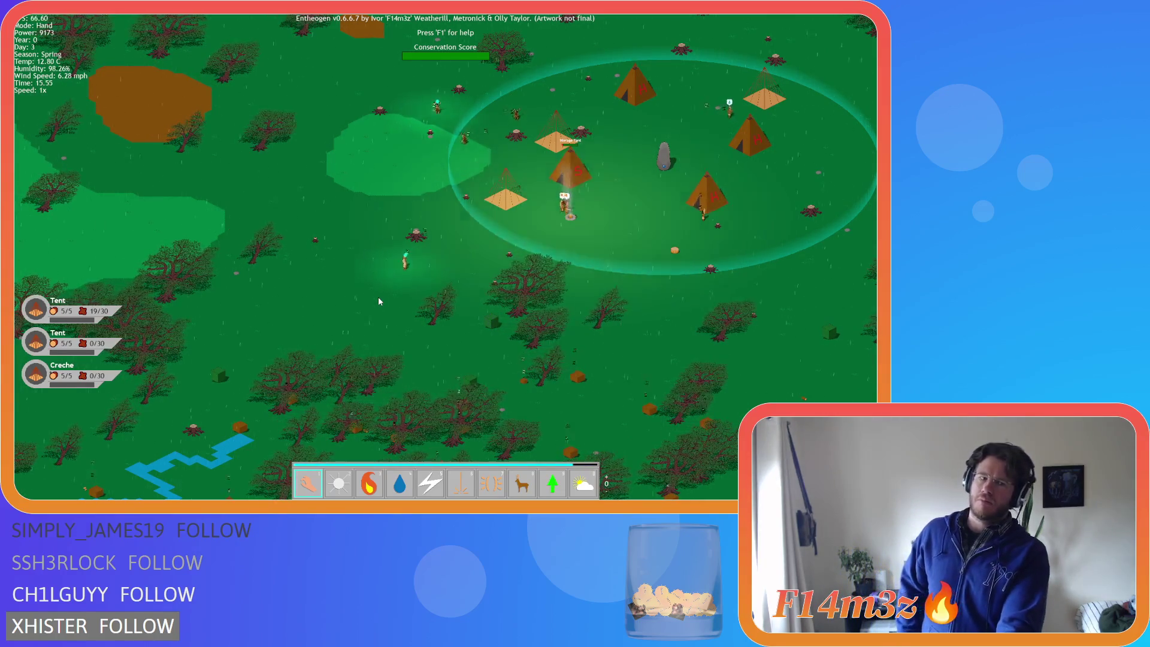
key("plus")
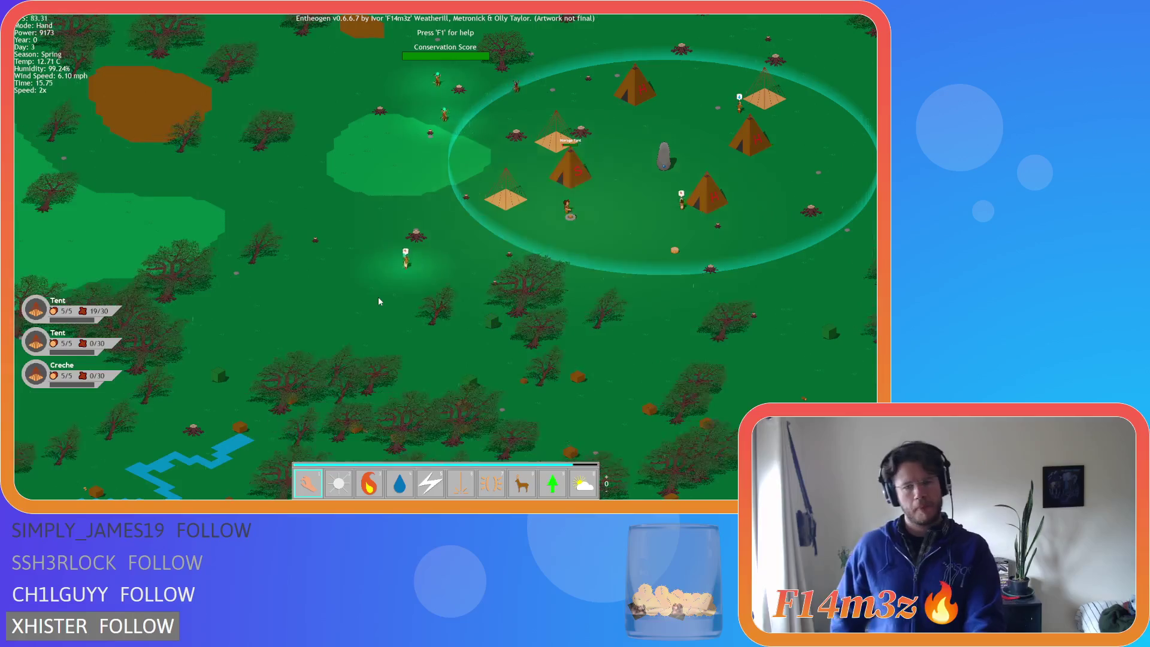
key("plus")
key("plus")
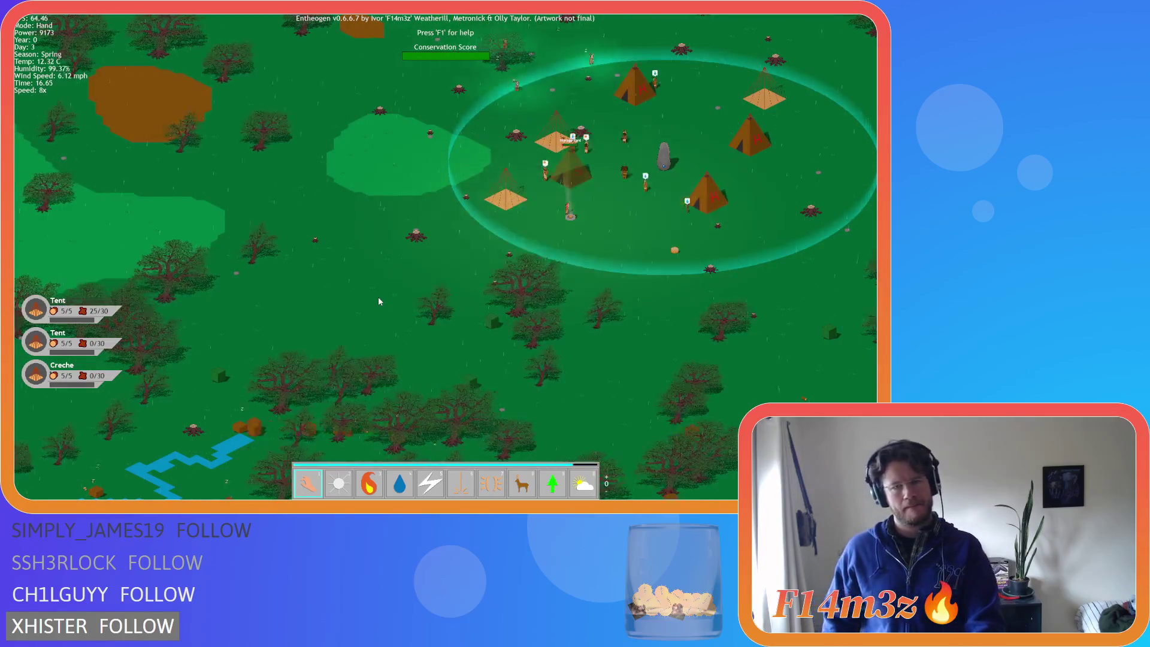
key("minus")
key("minus")
key("minus")
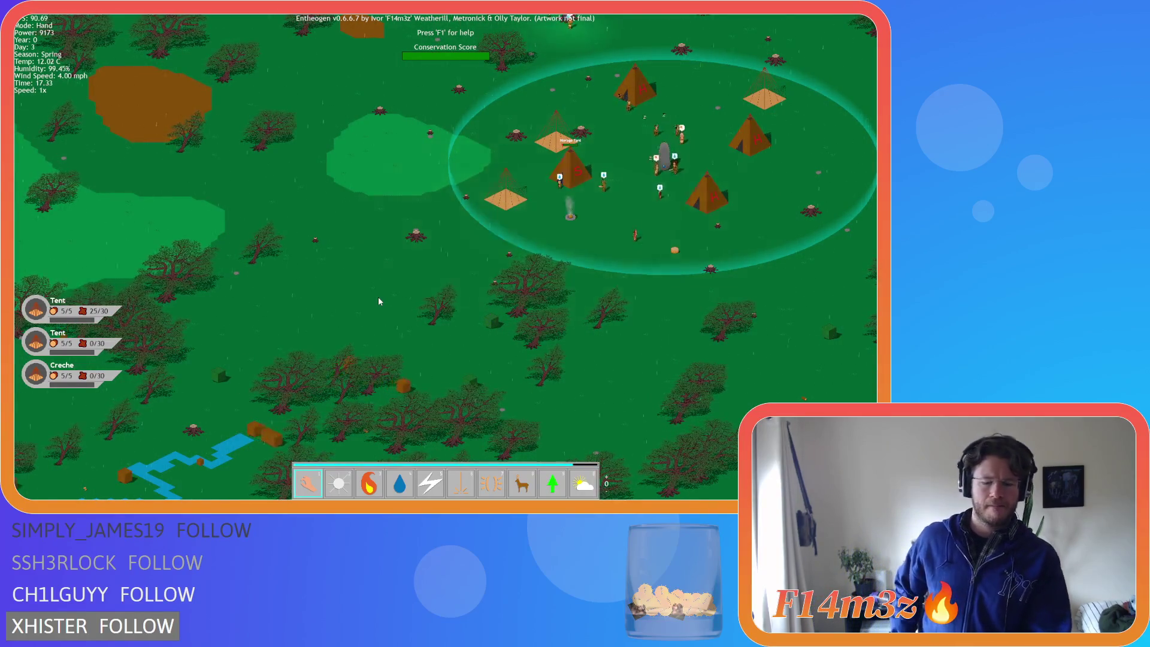
key("Escape")
key("Return")
left_click(412, 264)
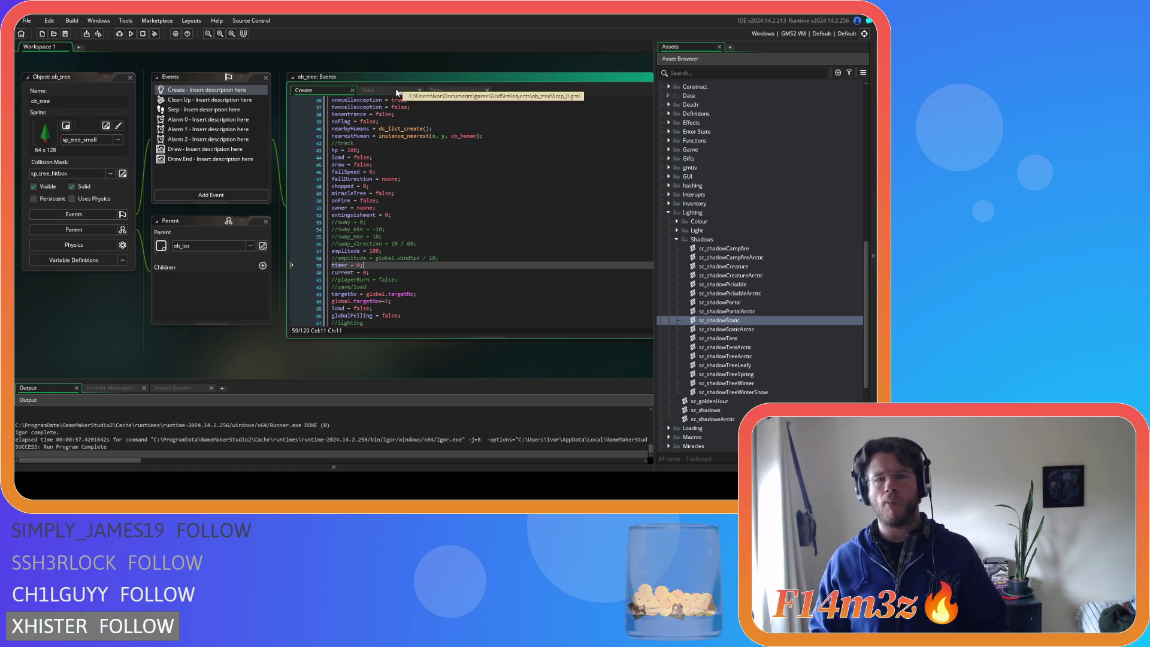
Toggle the wind-speed amplitude line's comment, then undo back to the original Create code
left_click(430, 258)
key("ctrl+k")
key("ctrl+z")
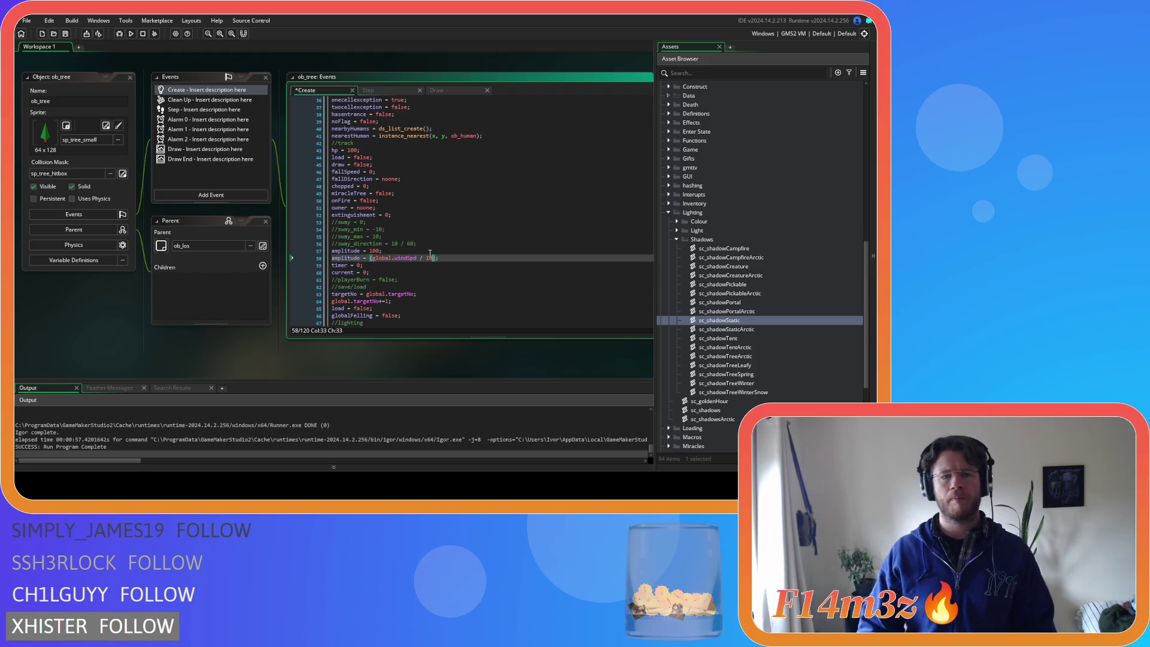
key("ctrl+z")
Change timer++ to timer += global.time in the Step sway code and run the game
left_click(379, 89)
left_click(437, 301)
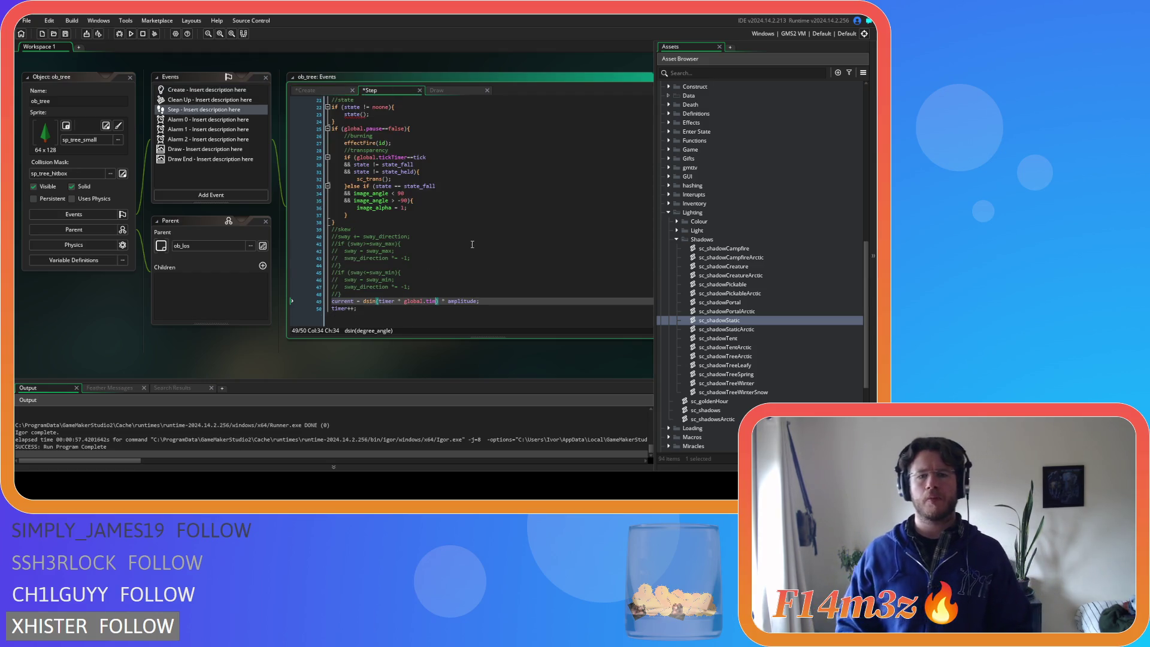
key("Right")
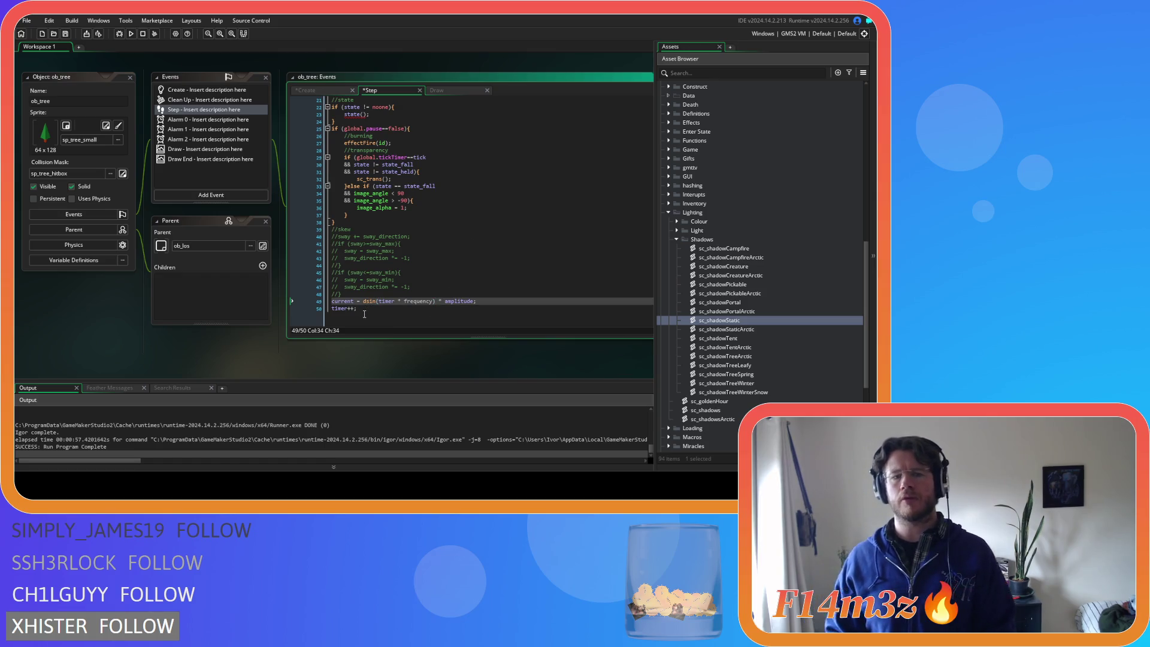
left_click(352, 308)
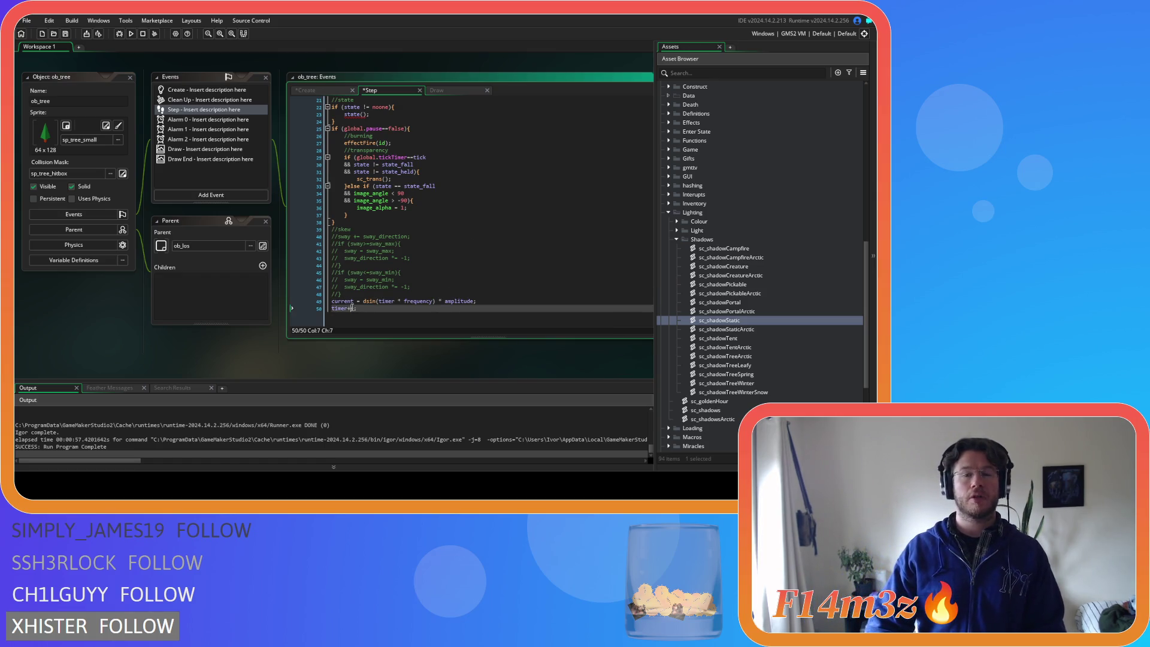
type("+= global.t")
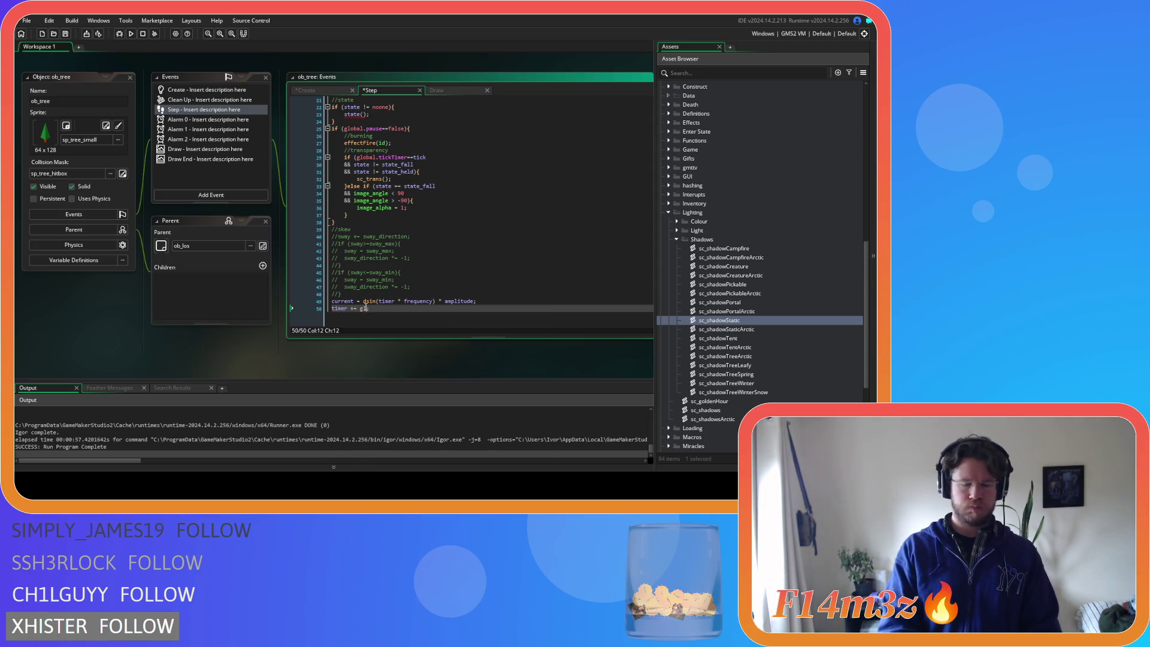
type("ime")
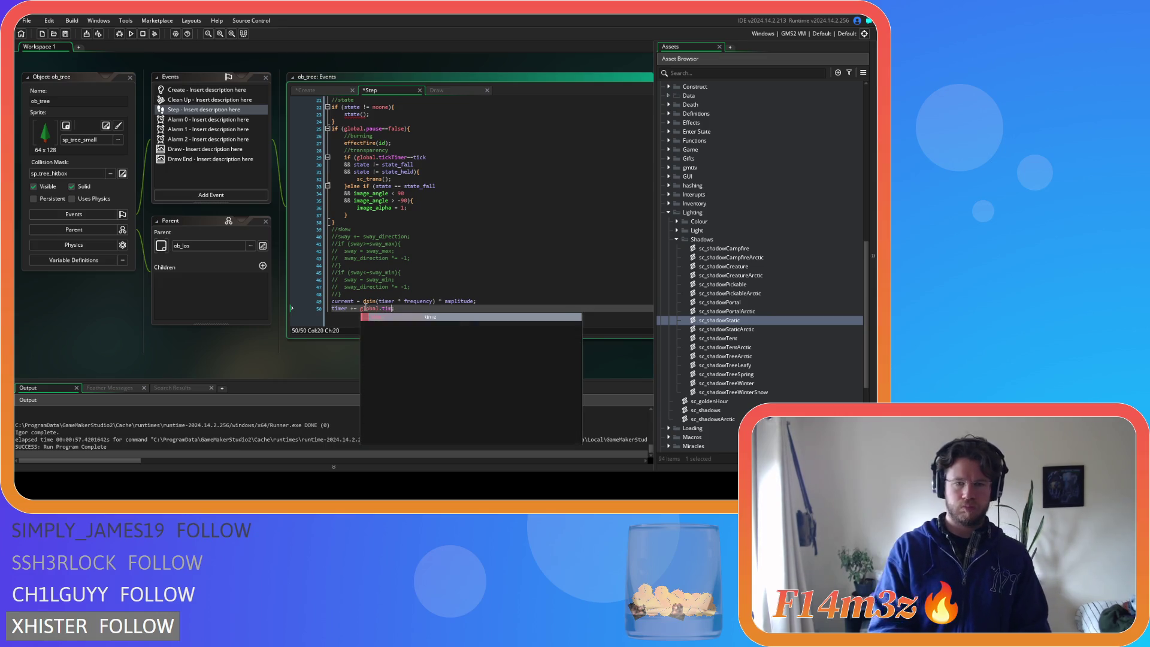
left_click(436, 310)
key("F5")
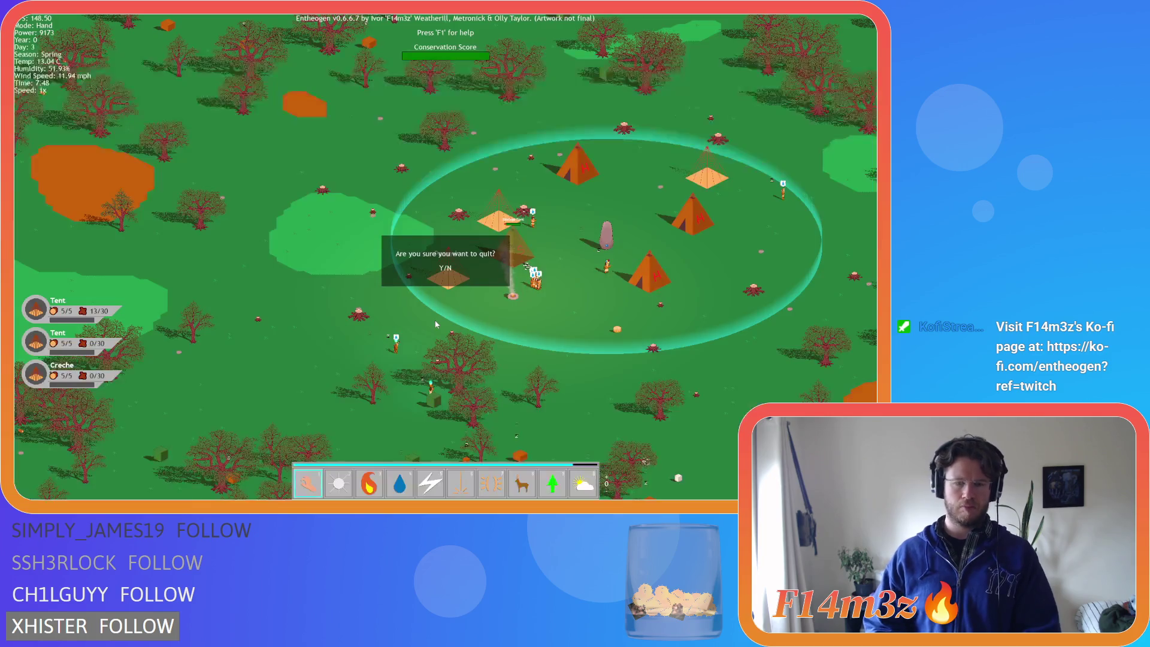
Confirm quitting the test game to return to ob_tree's Create event code
key("y")
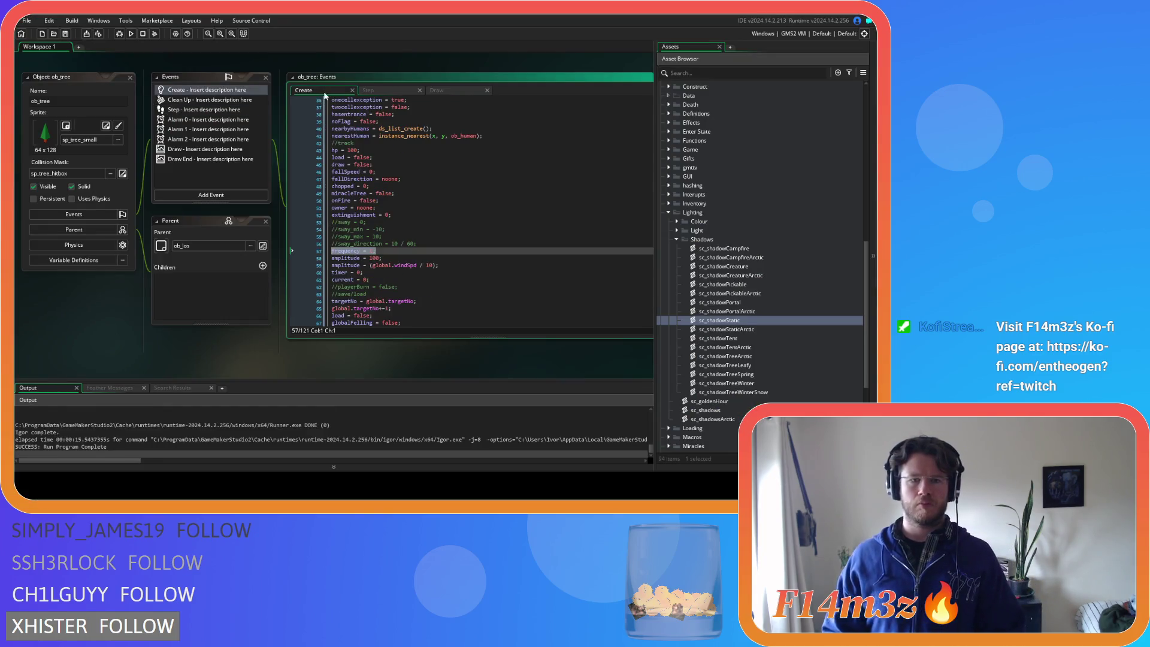
Comment out the windSpd amplitude line in Create, keeping amplitude = 100, and run the game
left_click(458, 268)
key("shift+Home")
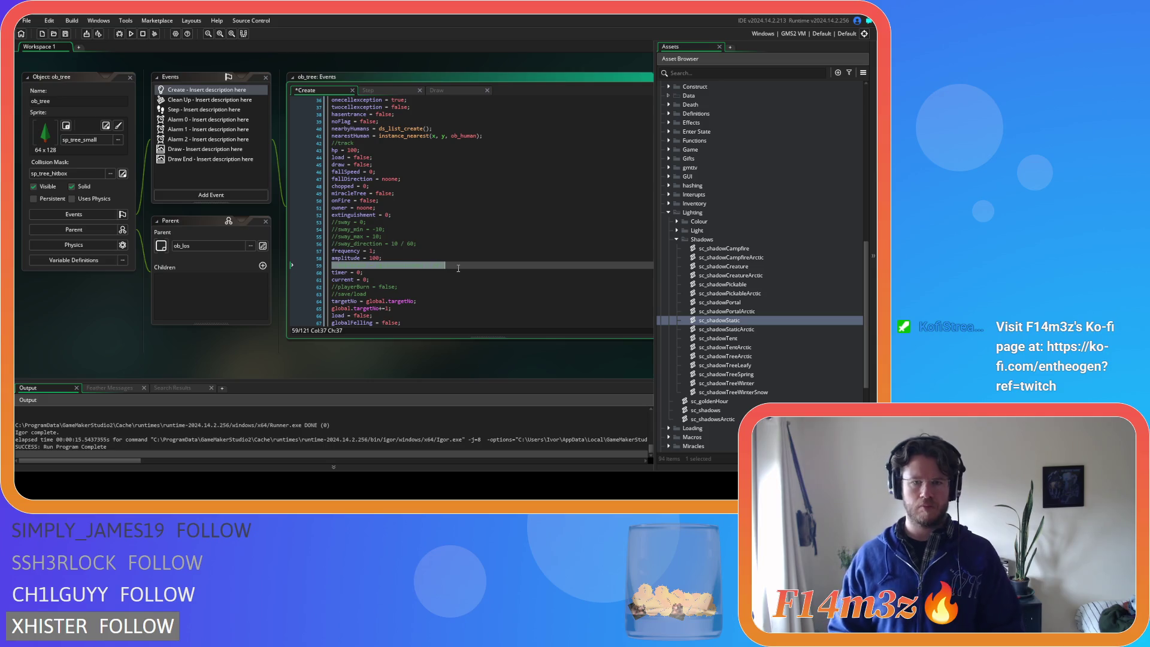
key("F5")
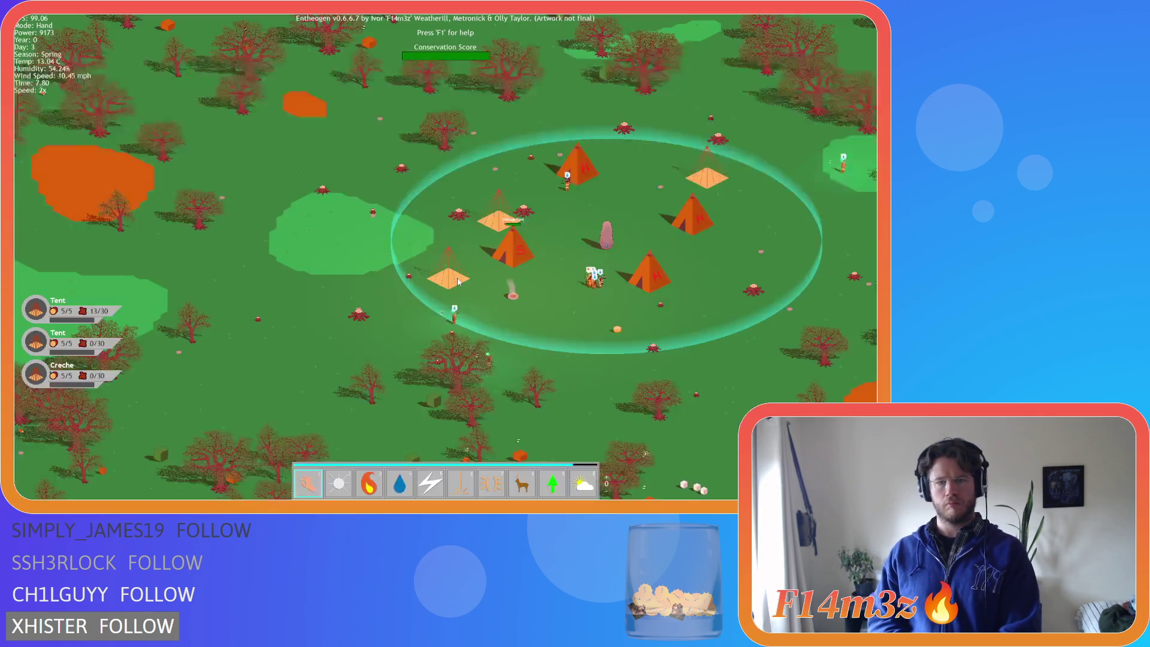
Speed the game up to 8x, return to normal speed, then request quitting
key("plus")
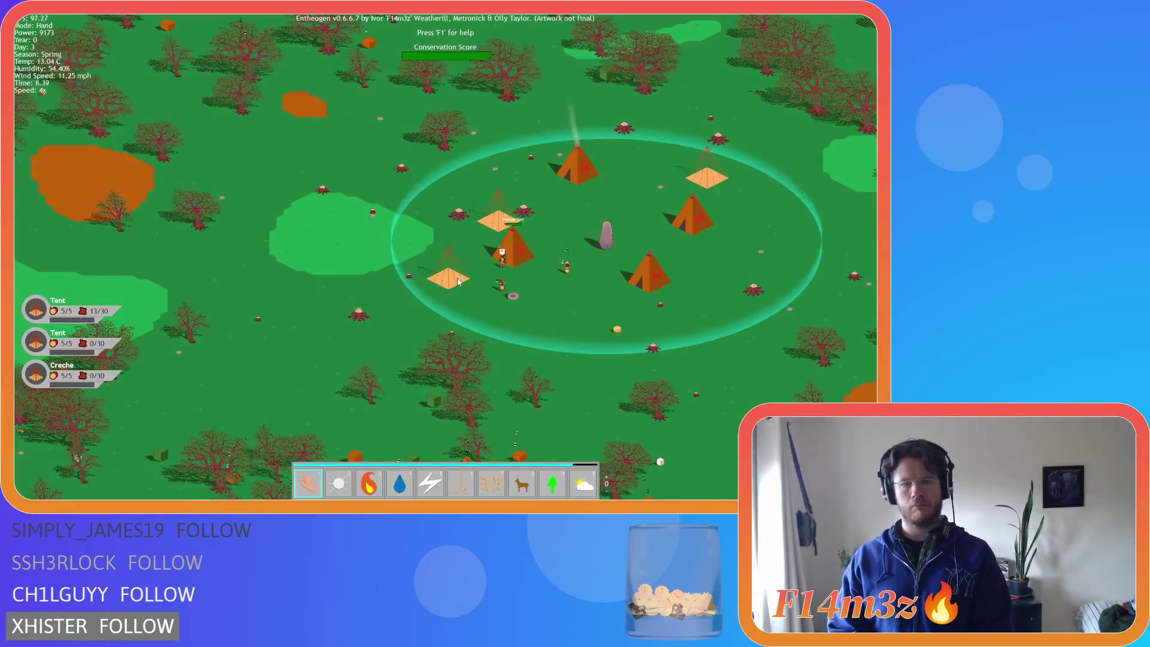
key("minus")
key("minus")
key("minus")
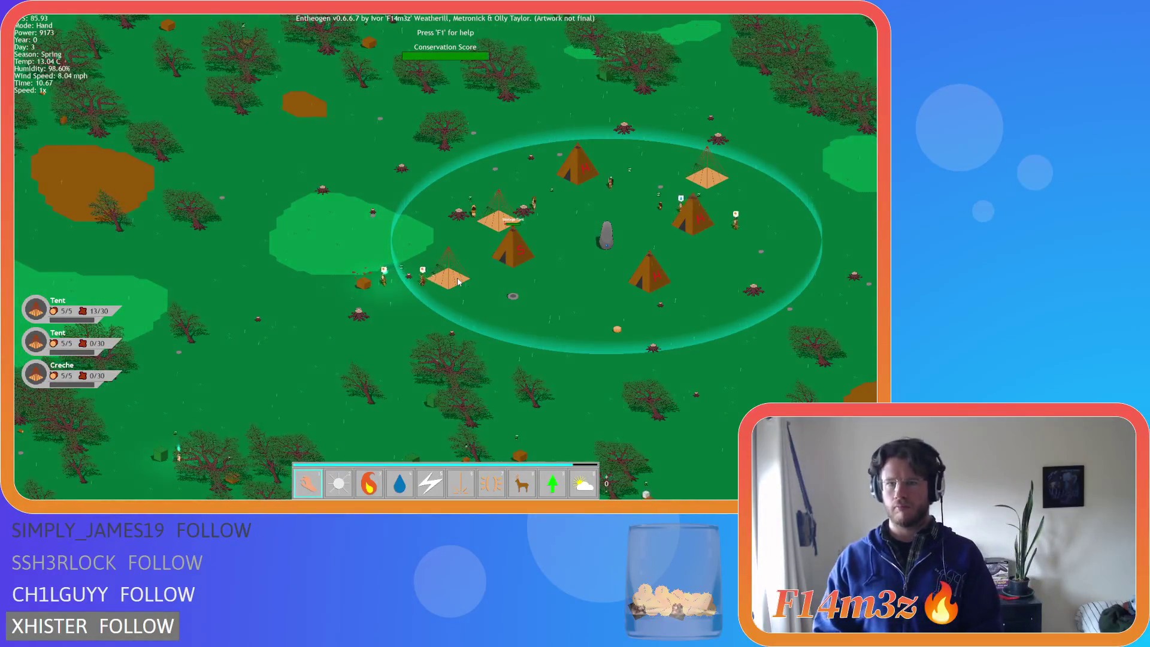
key("Escape")
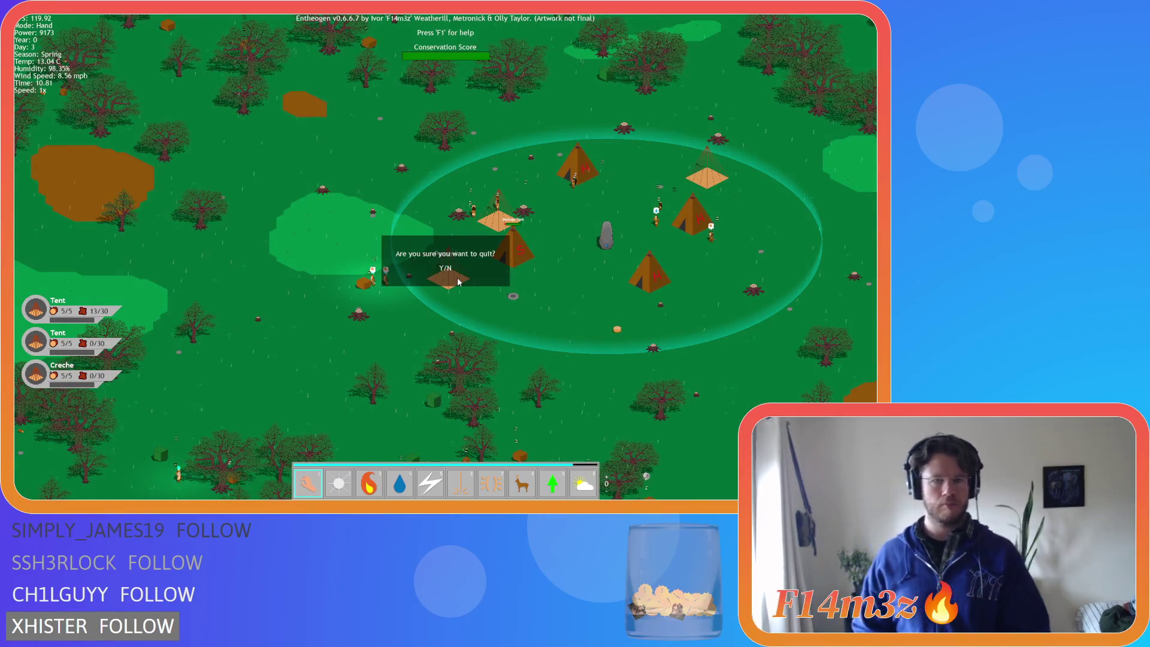
Quit the game, comment out amplitude = 100 in Create and uncomment the windSpd amplitude line
key("y")
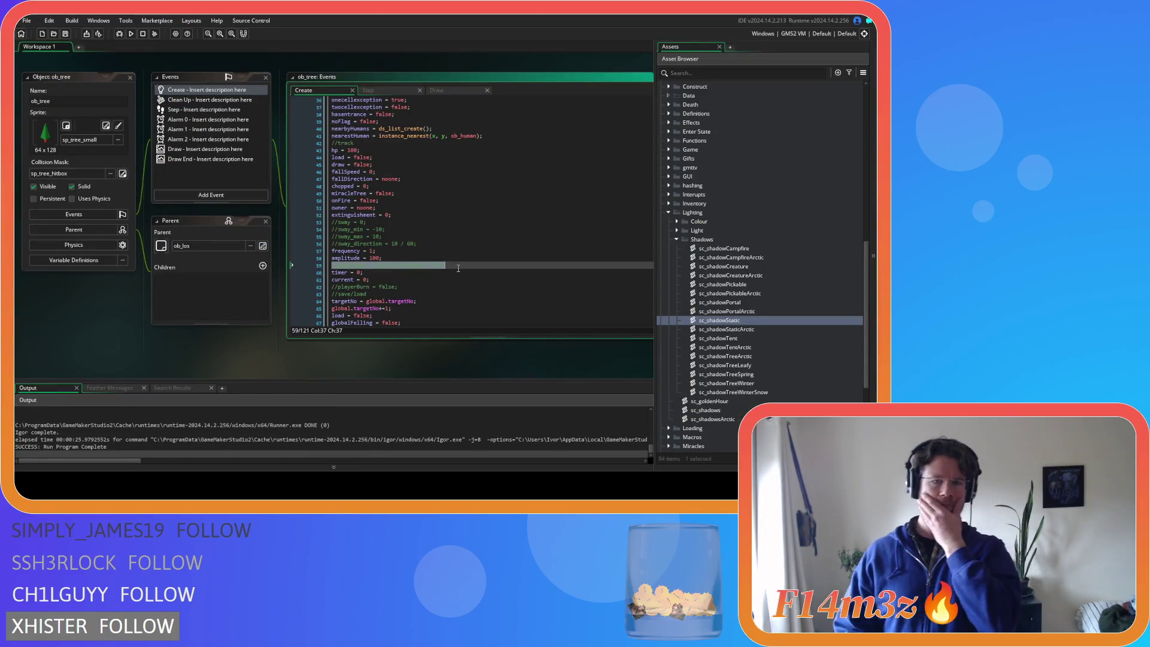
left_click(417, 257)
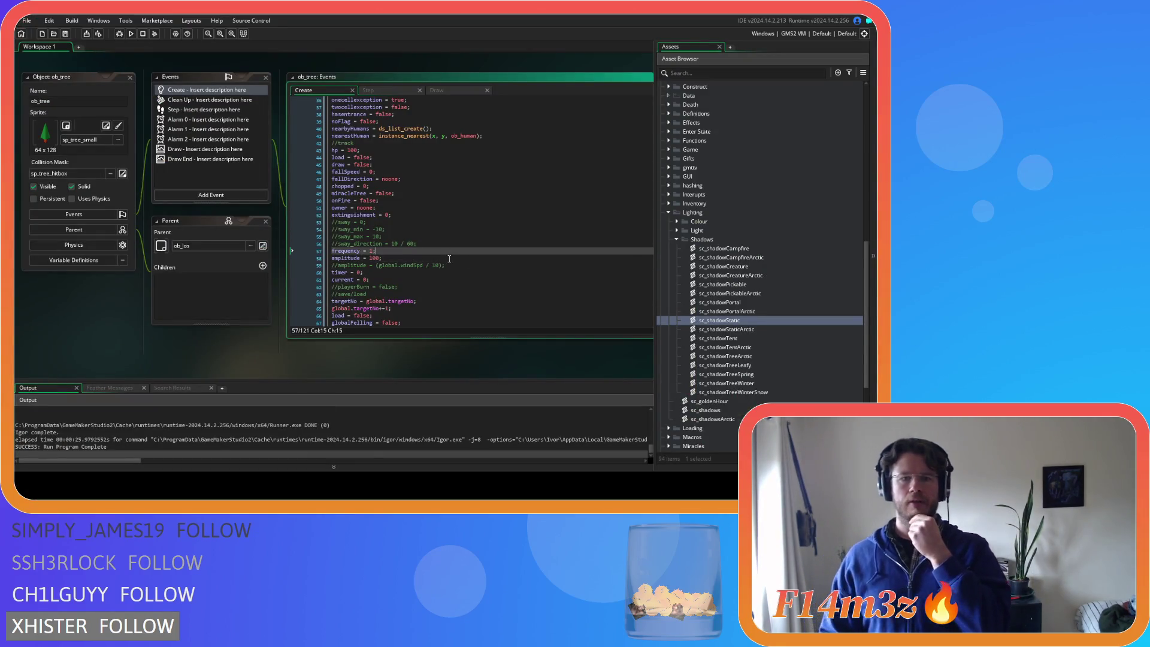
key("ctrl+k")
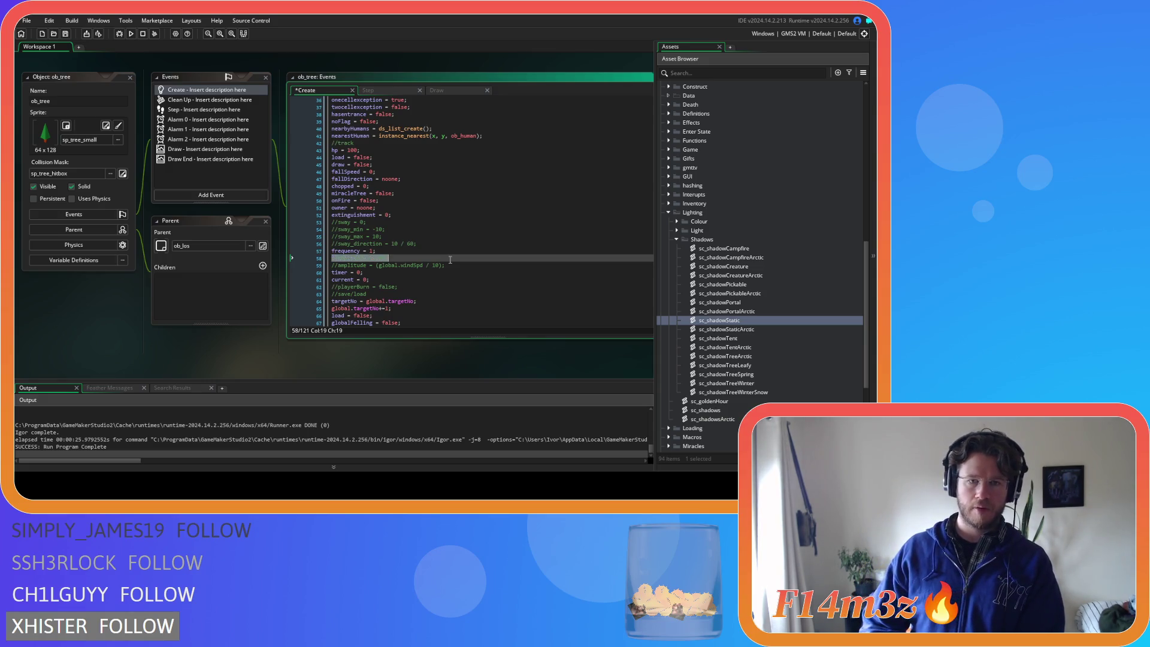
left_click(455, 264)
key("ctrl+shift+k")
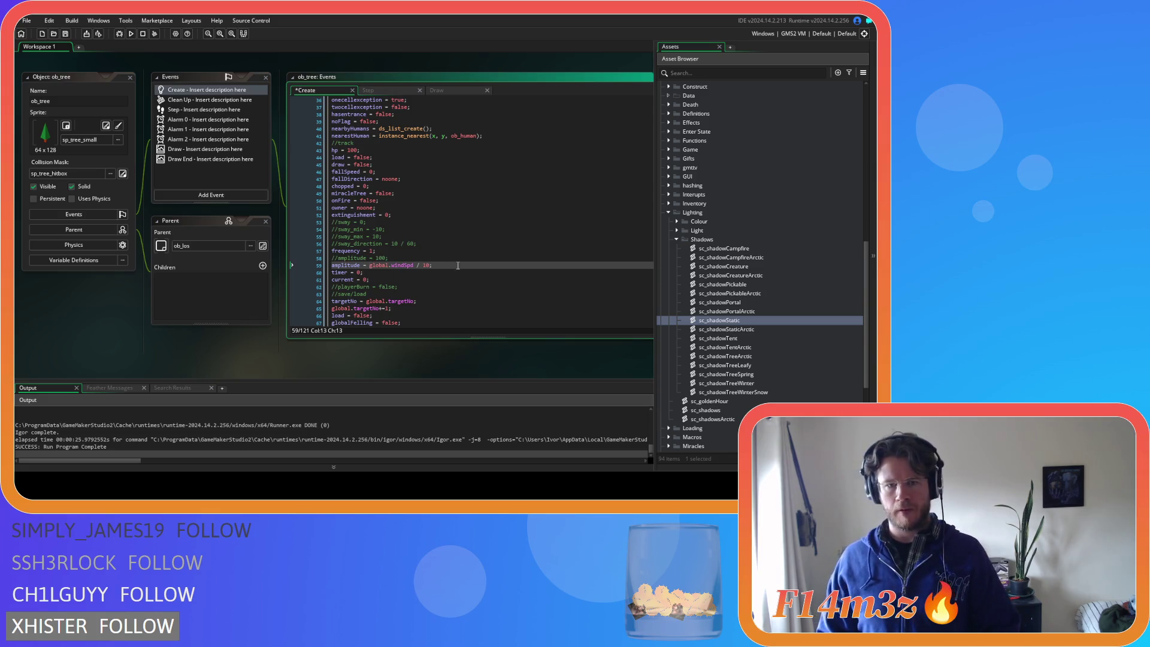
left_click_drag(364, 273, 331, 265)
left_click_drag(433, 264, 331, 264)
key("ctrl+c")
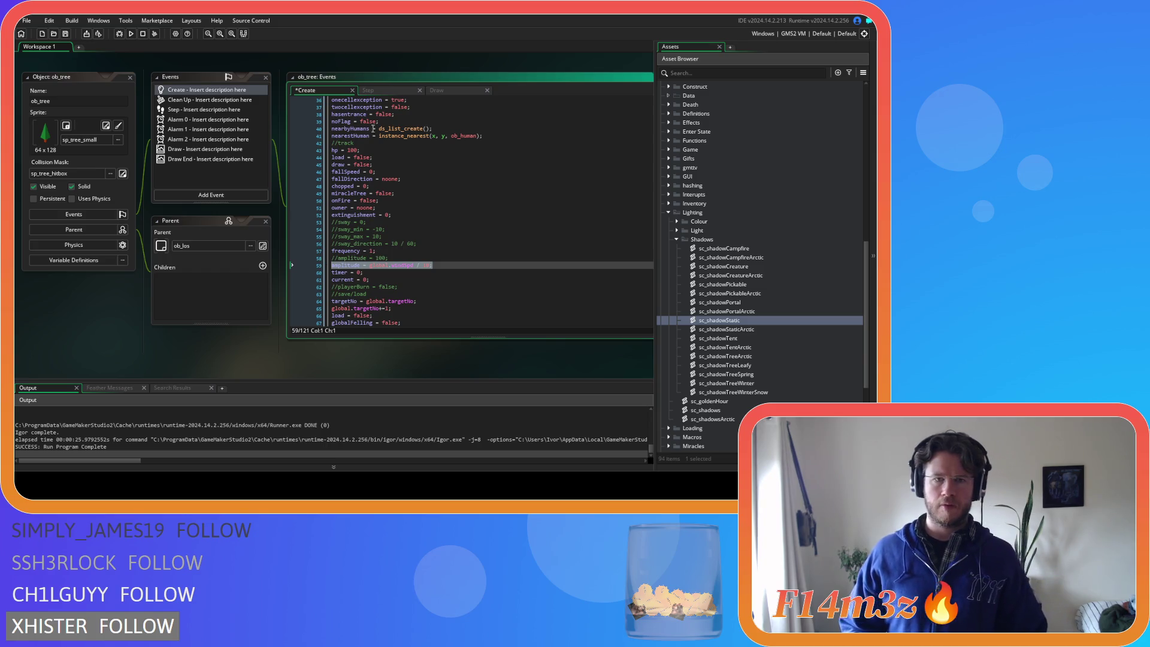
Paste amplitude = global.windSpd / 10 into Step above the sine sway line and run
left_click(373, 91)
left_click(413, 292)
key("Return")
key("ctrl+v")
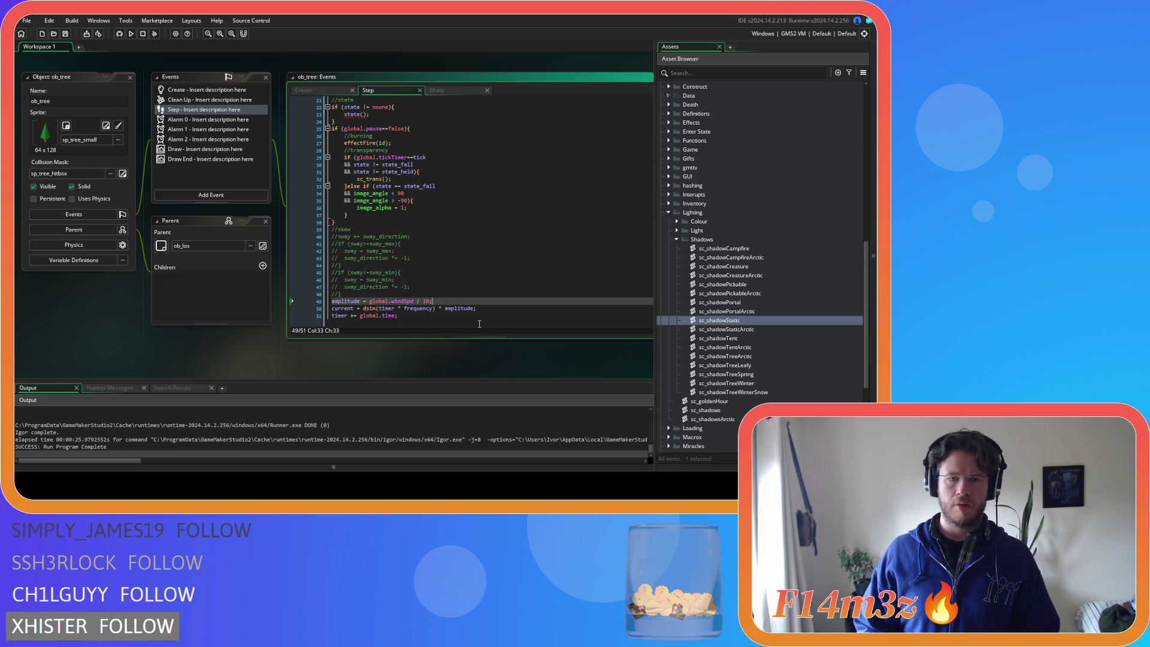
key("Down")
key("Down")
left_click(456, 299)
key("F5")
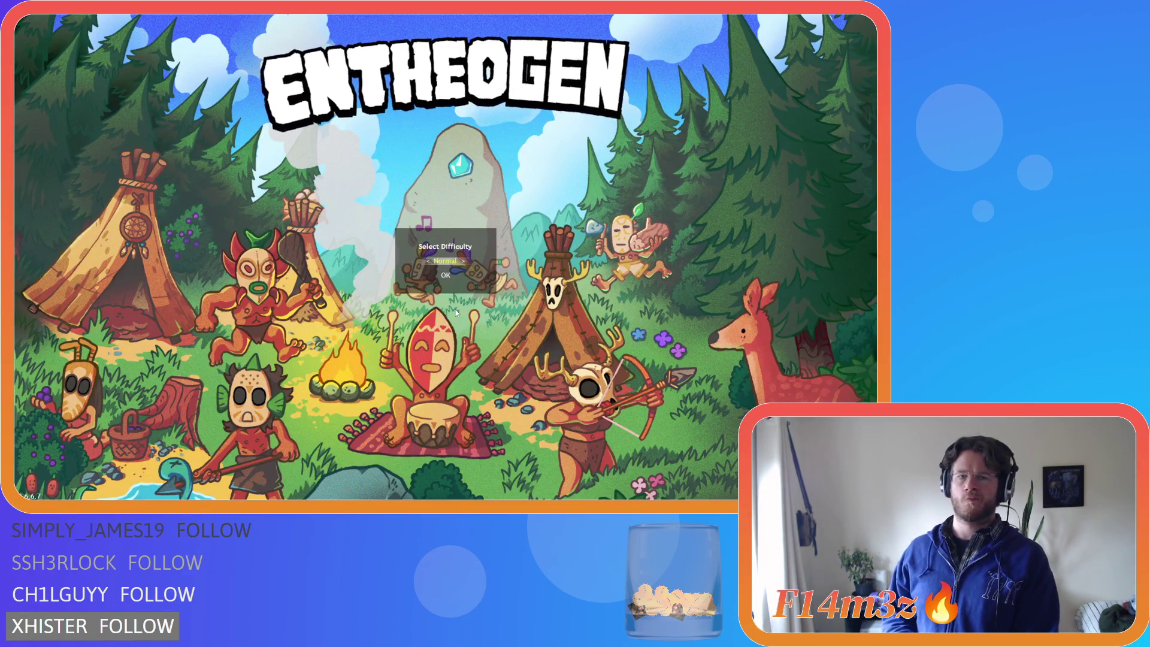
Confirm the Select Difficulty menu so the new world starts generating
key("Return")
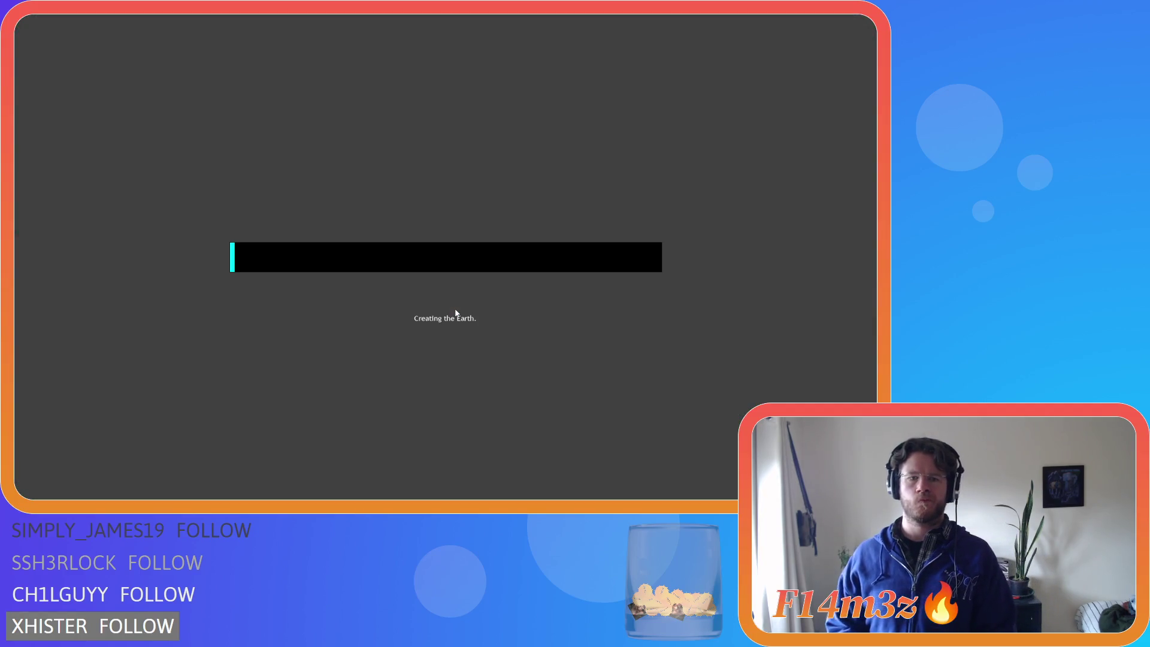
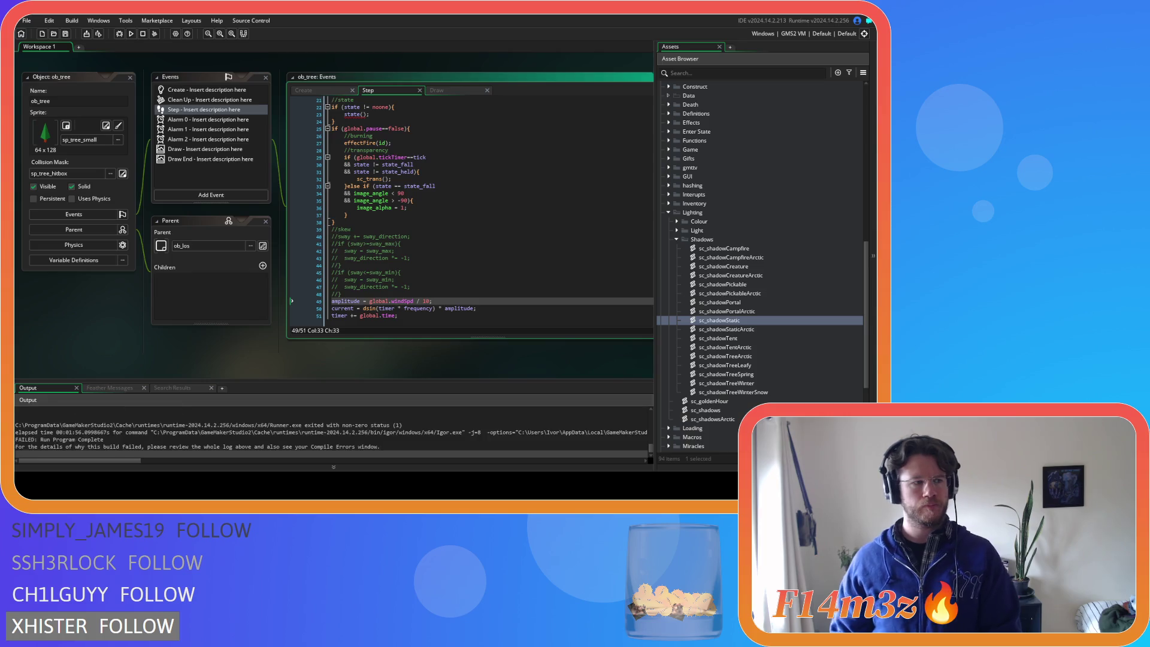
Build and run Entheogen from the ob_tree Step code to reach the Level Select title screen
left_click(354, 200)
left_click(420, 244)
key("F5")
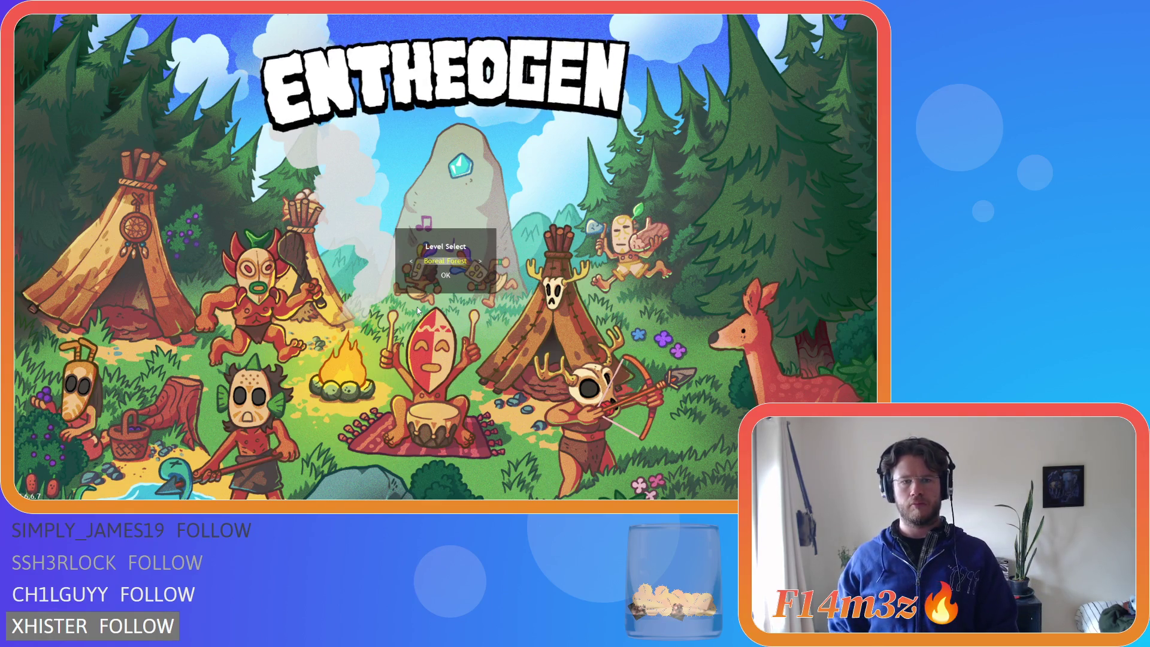
Cycle the level choice past Open Plains and Arctic Tundra to Temperate Forest and start it
key("Right")
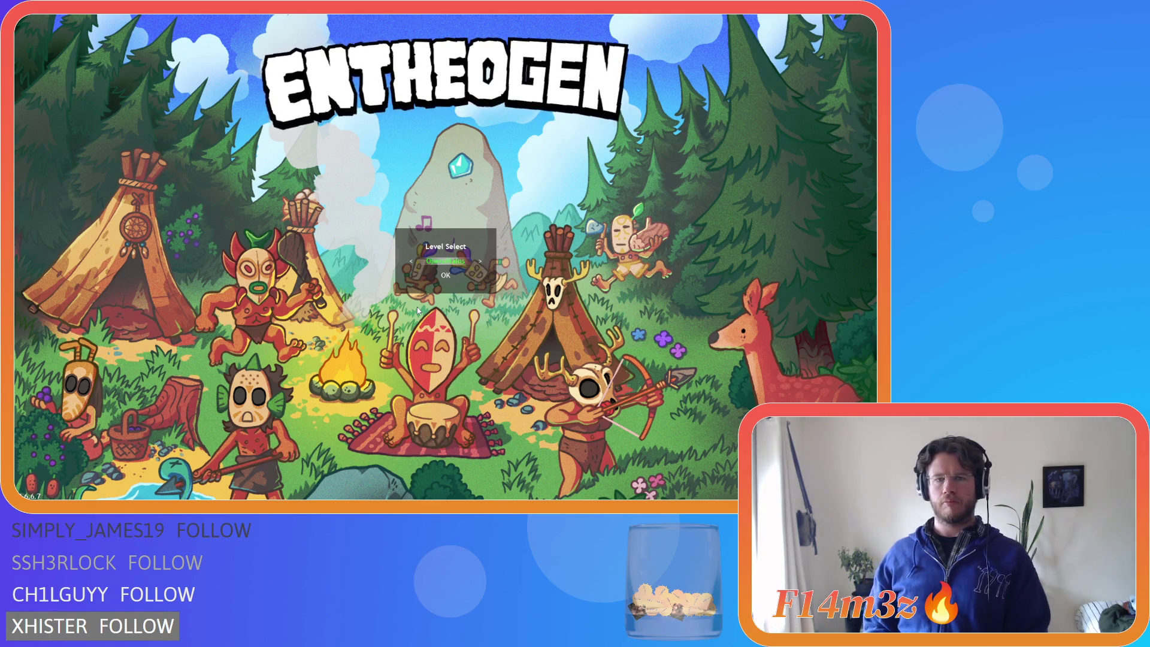
key("Right")
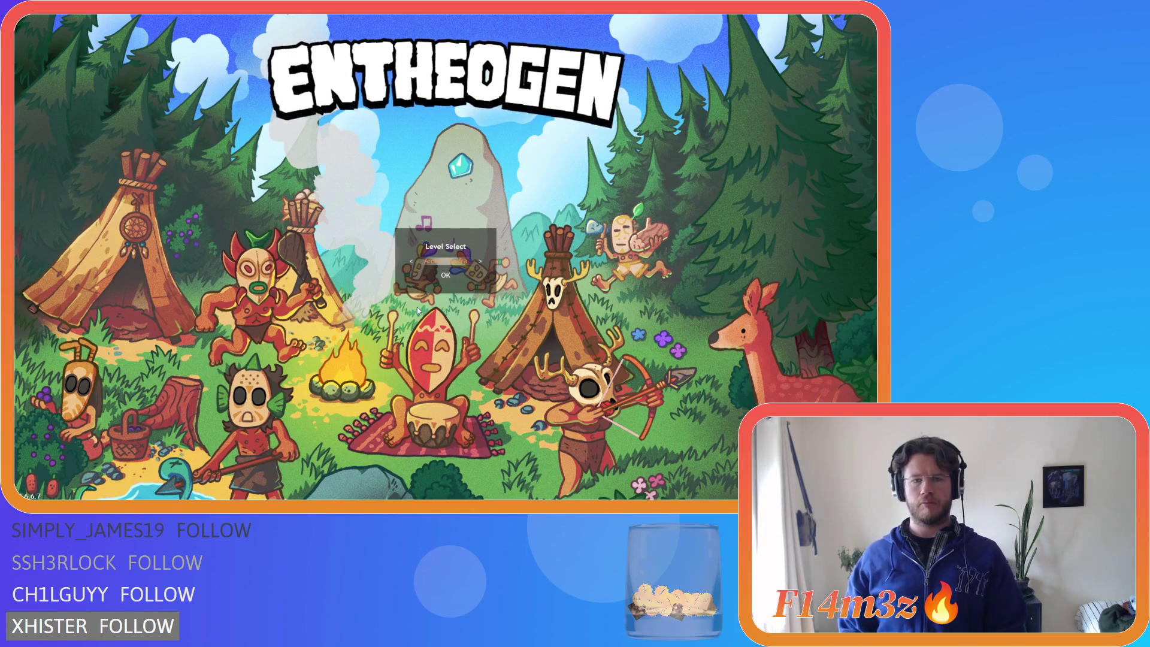
key("Right")
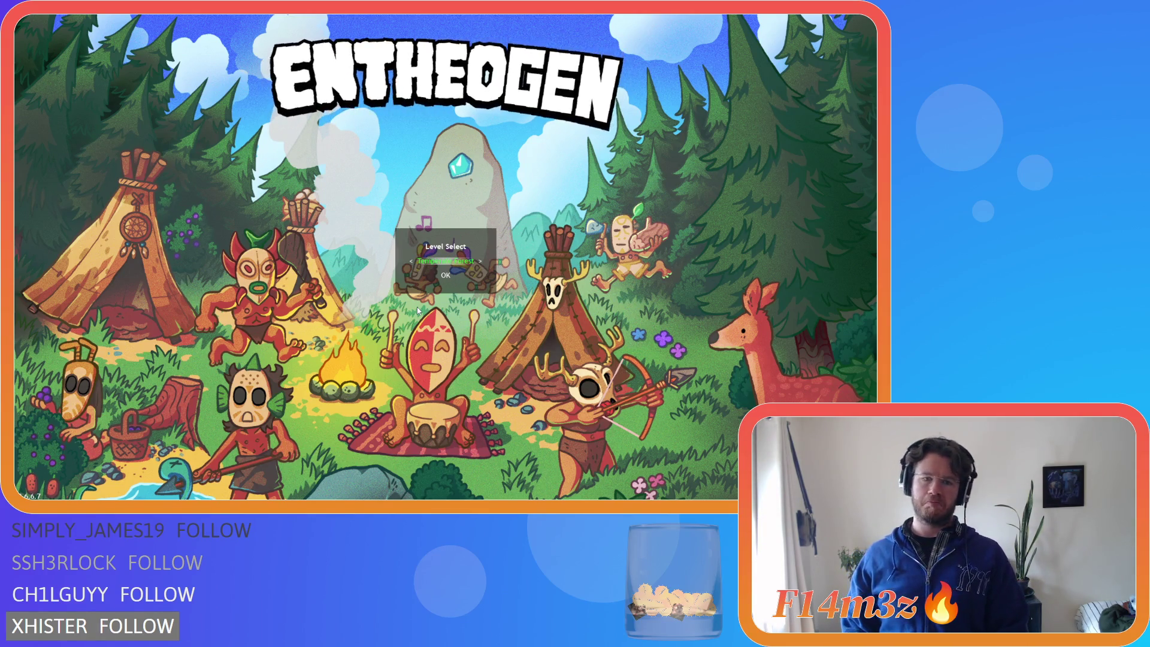
key("Return")
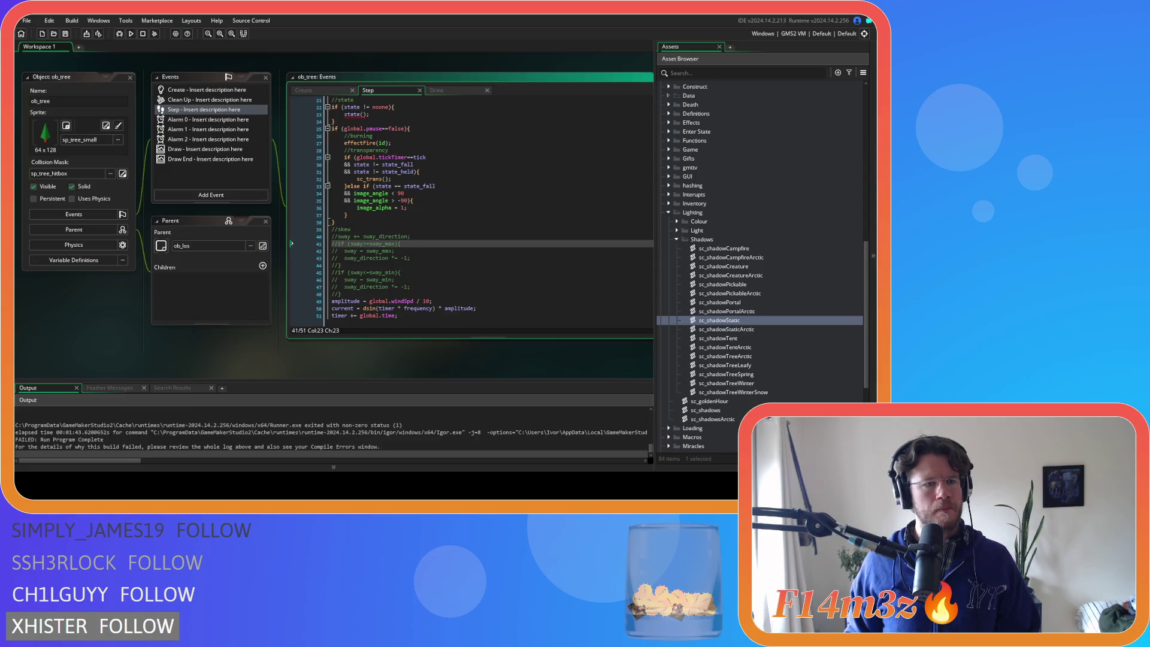
Rebuild and run the game until the log reports 'SUCCESS: Run Program Complete'
key("F5")
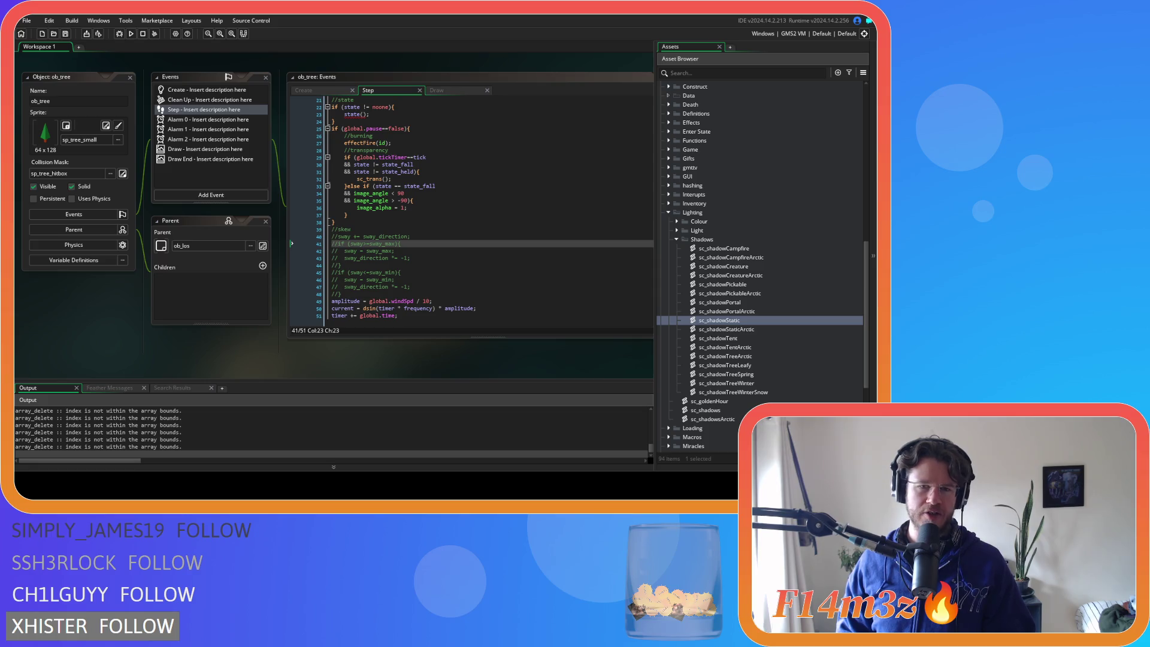
left_click(461, 258)
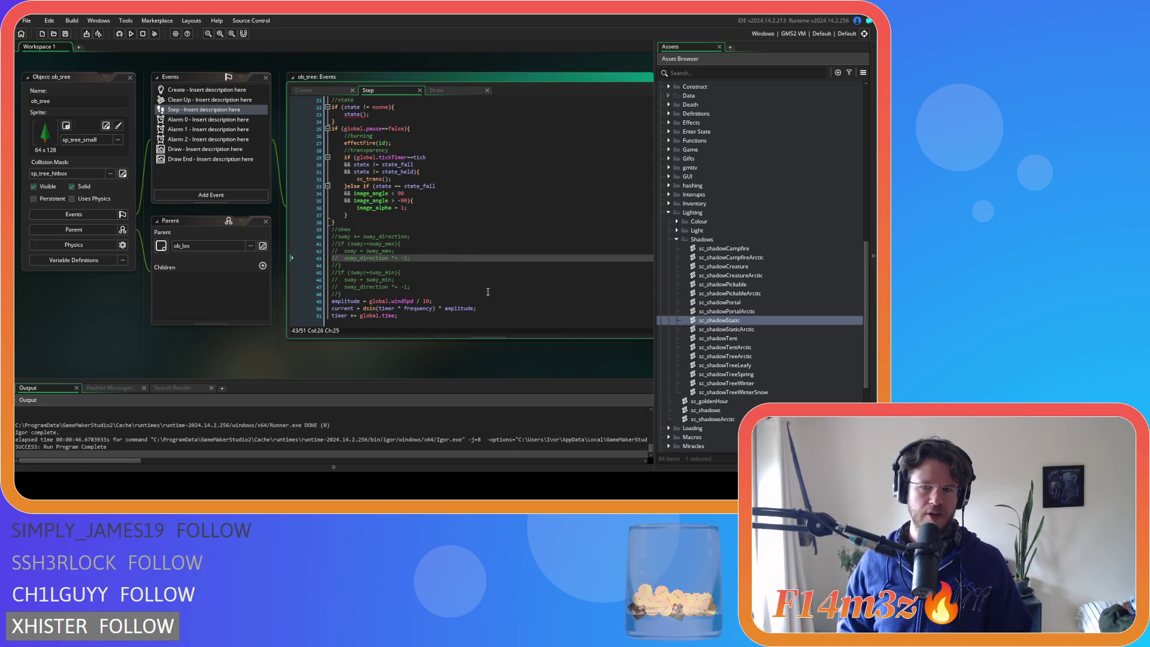
scroll(670, 355, "down", 5)
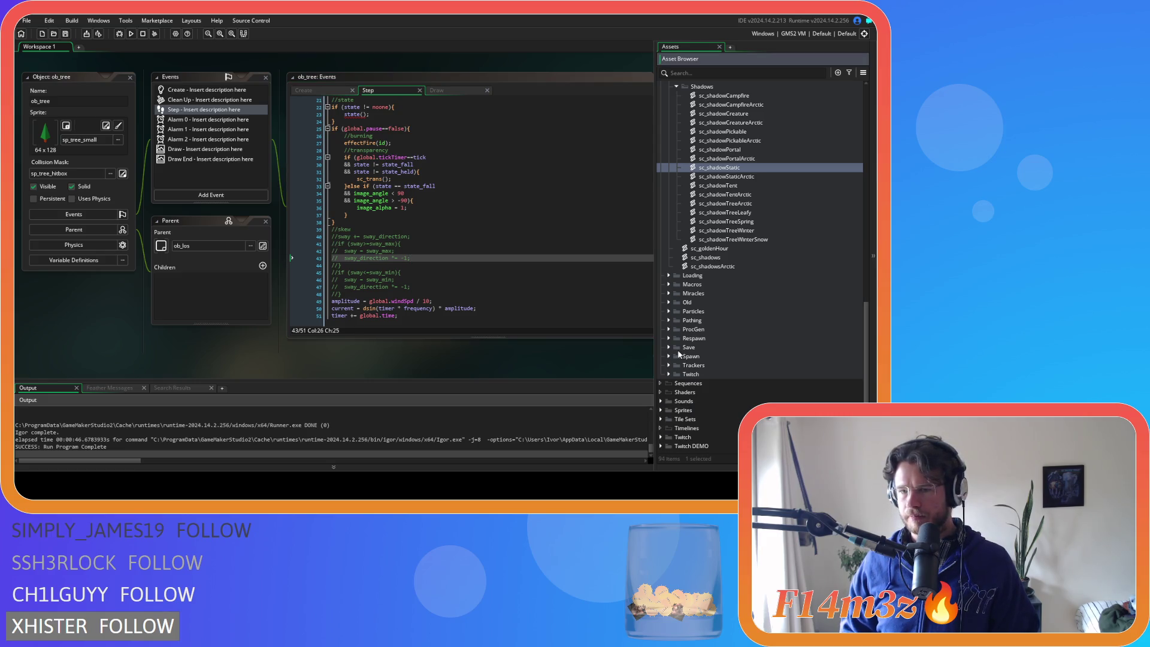
Expand the Spawn scripts folder and open the sc_spawnPlants script
left_click(669, 355)
scroll(701, 367, "down", 2)
double_click(734, 340)
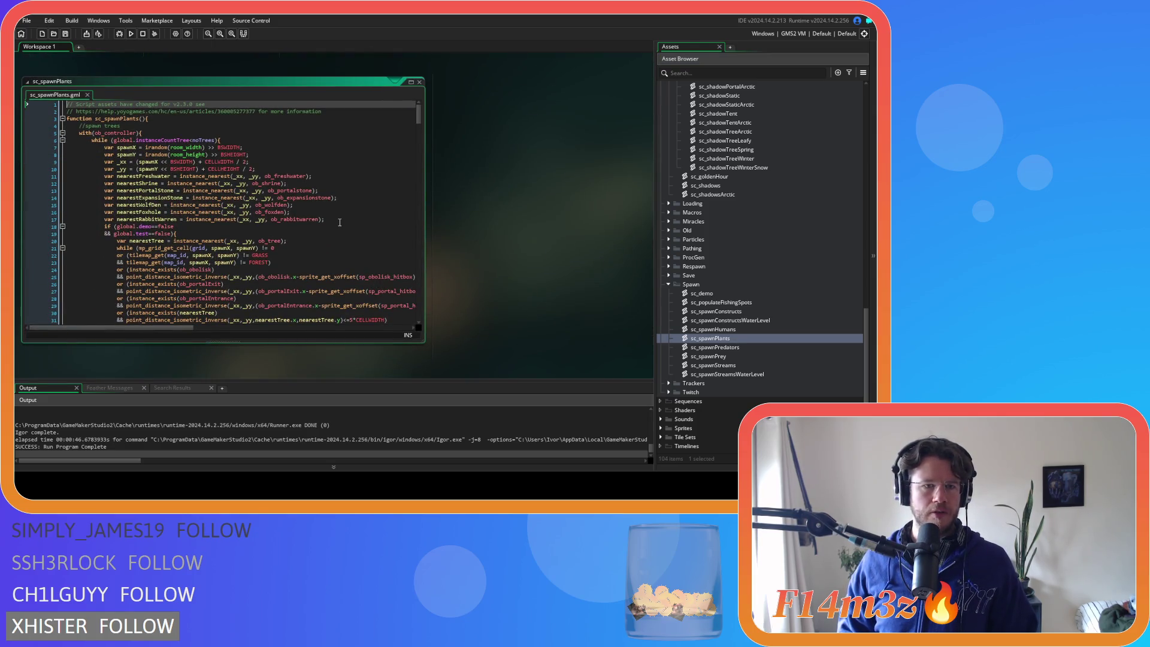
scroll(340, 222, "down", 6)
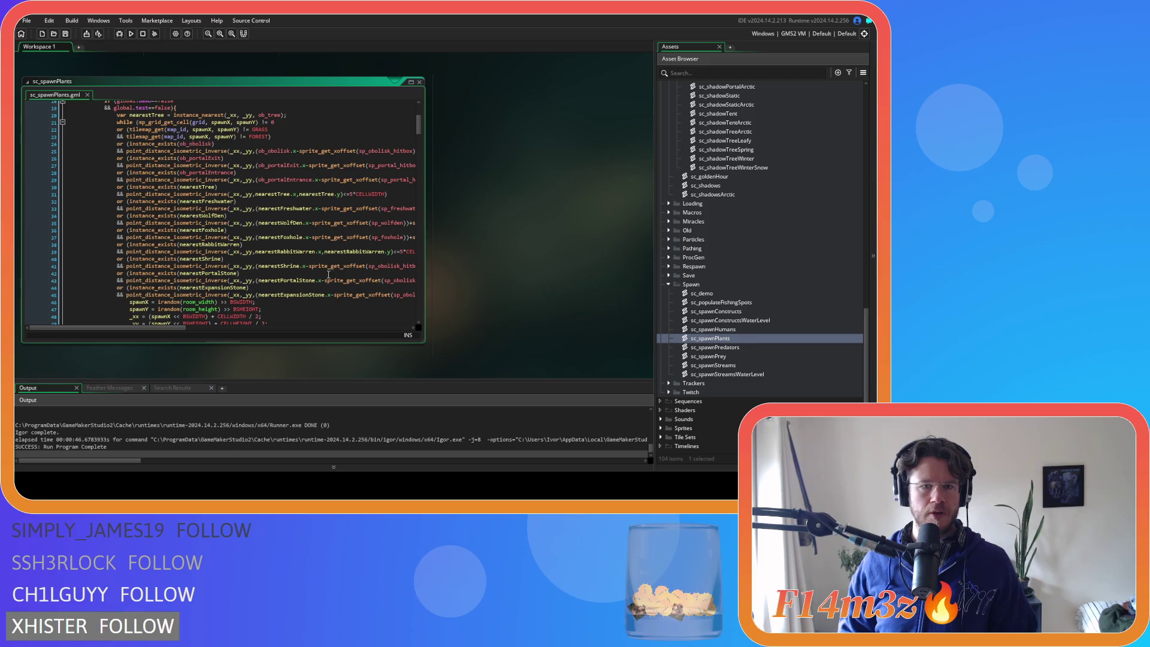
Inspect the nearestTree distance check and the obelisk distance check on line 66
left_click(295, 194)
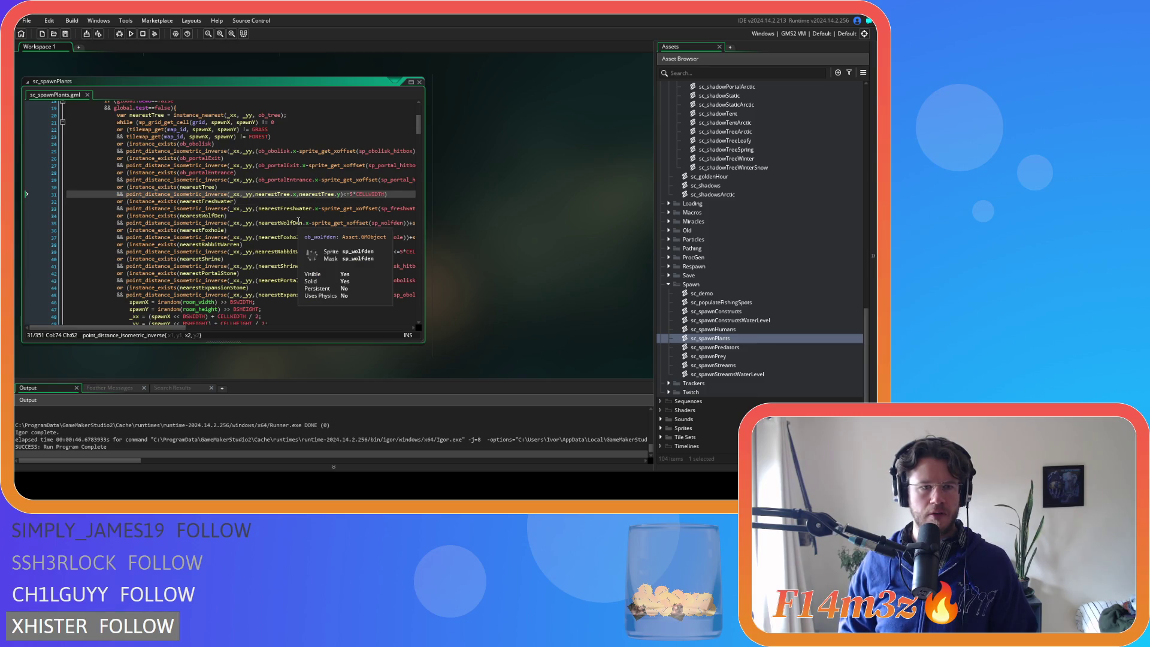
scroll(298, 221, "down", 10)
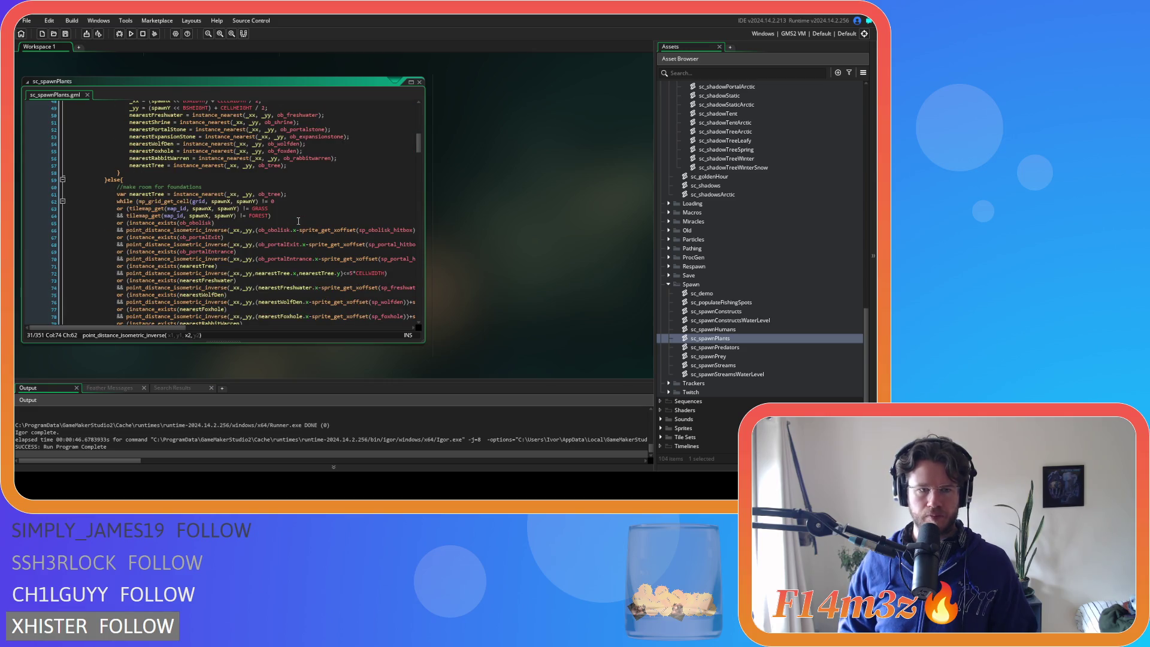
scroll(298, 221, "down", 4)
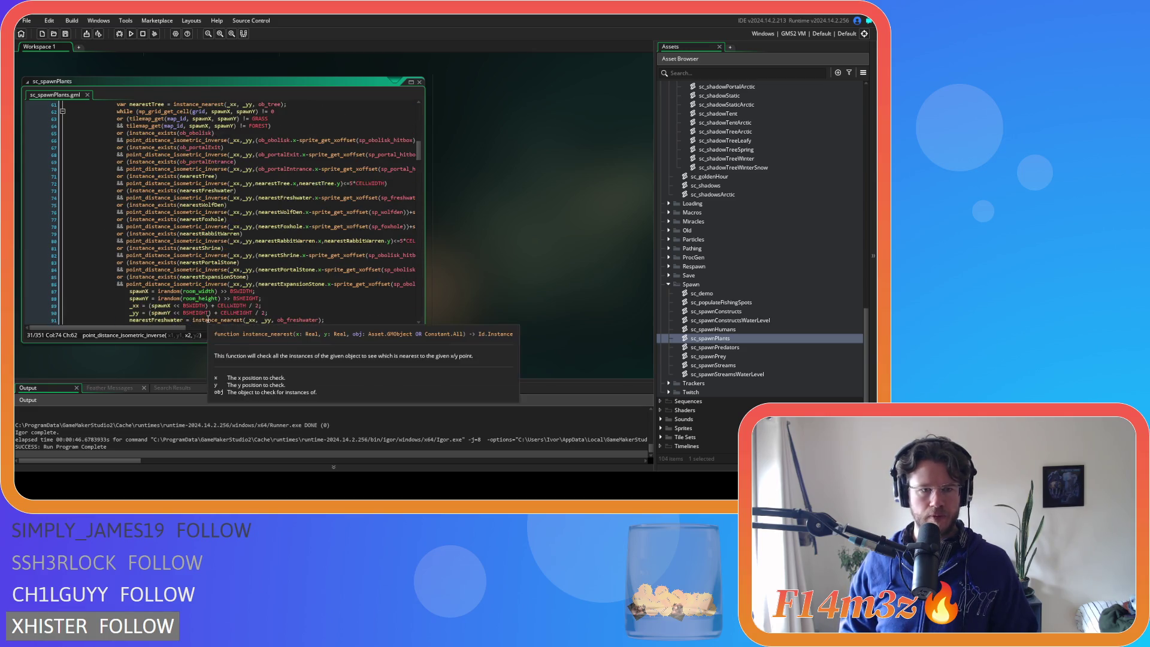
mouse_move(175, 328)
left_mouse_down()
mouse_move(396, 331)
mouse_move(192, 329)
left_mouse_up()
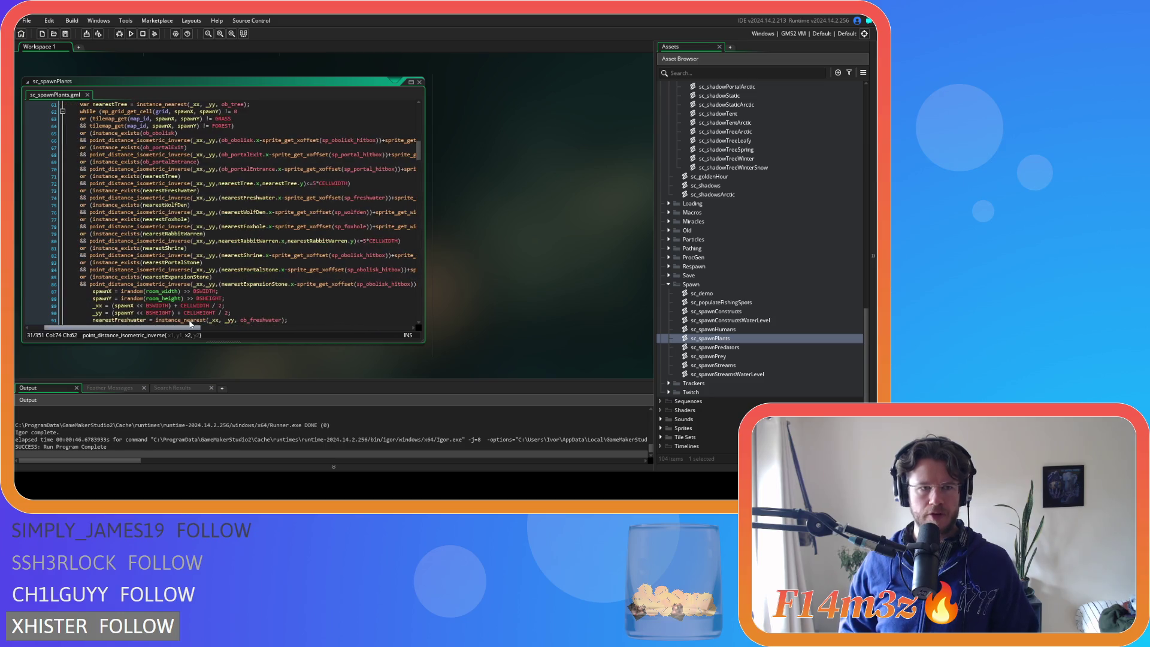
left_click(216, 139)
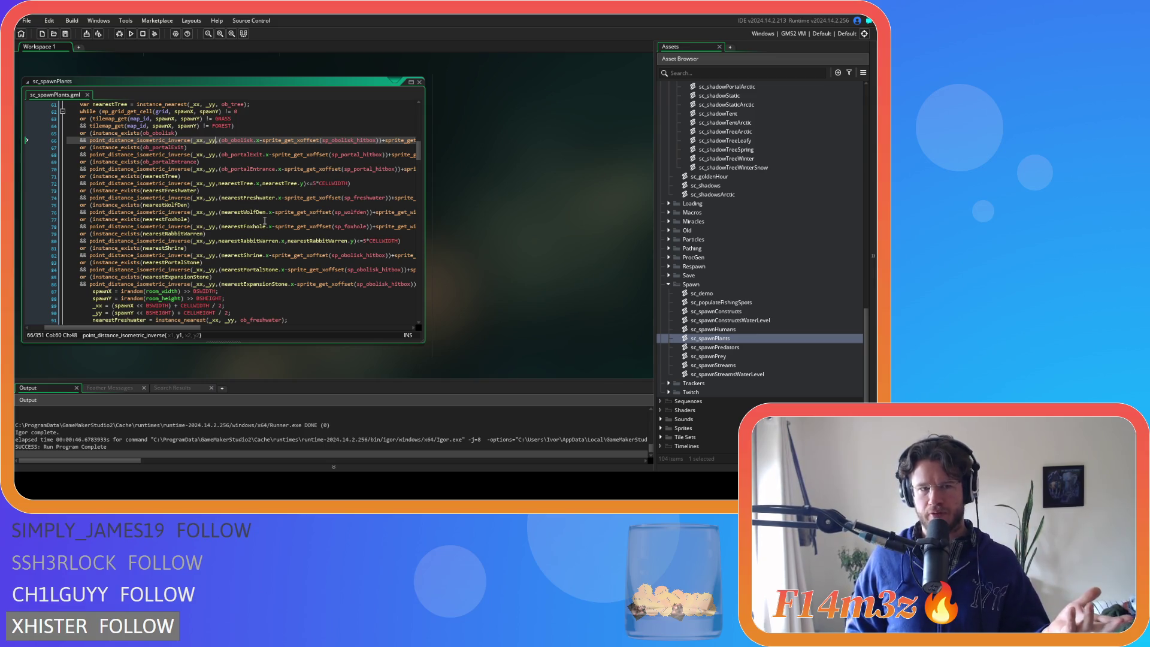
Scroll back up through the sc_spawnPlants code to its beginning
scroll(264, 221, "down", 4)
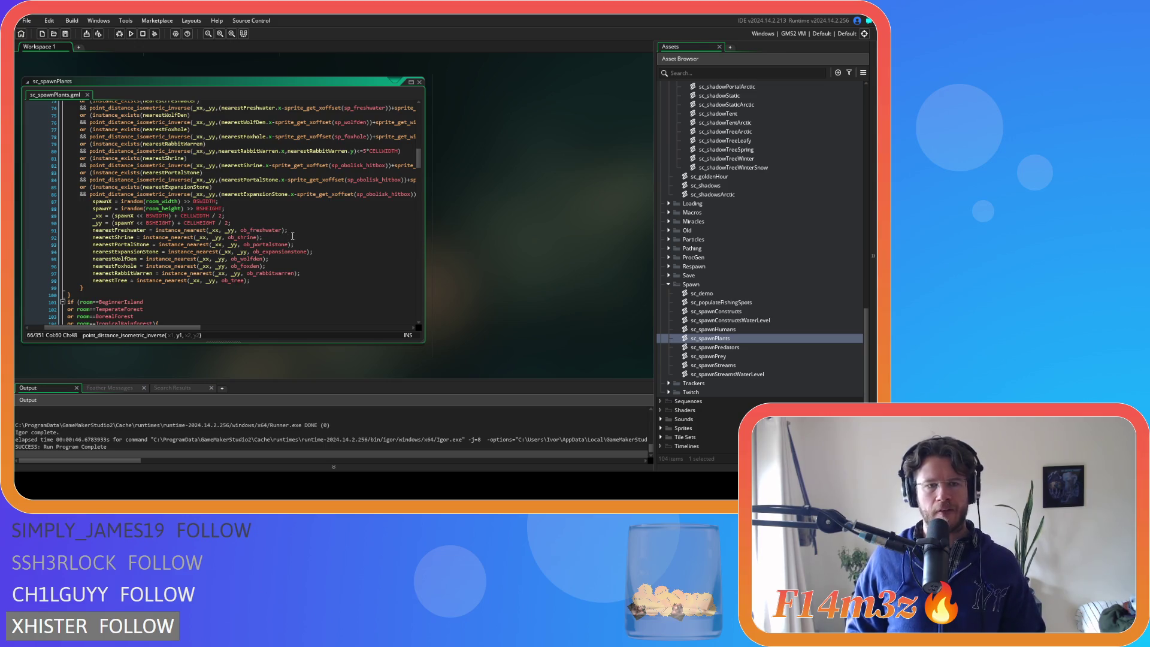
scroll(286, 258, "up", 4)
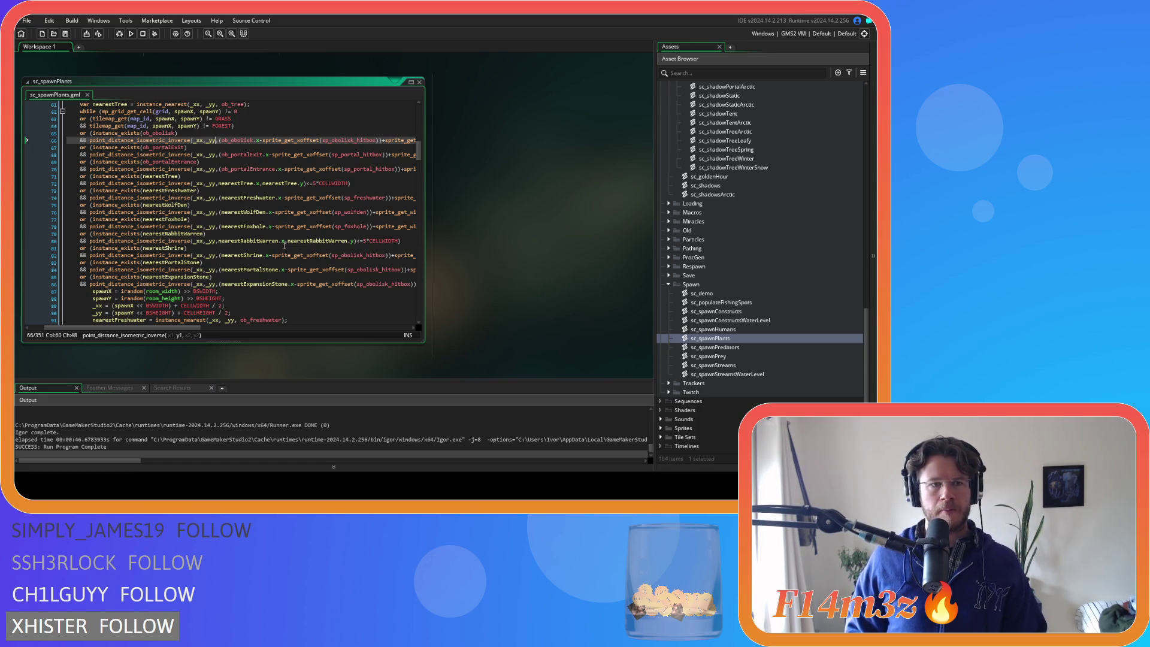
scroll(279, 251, "up", 1)
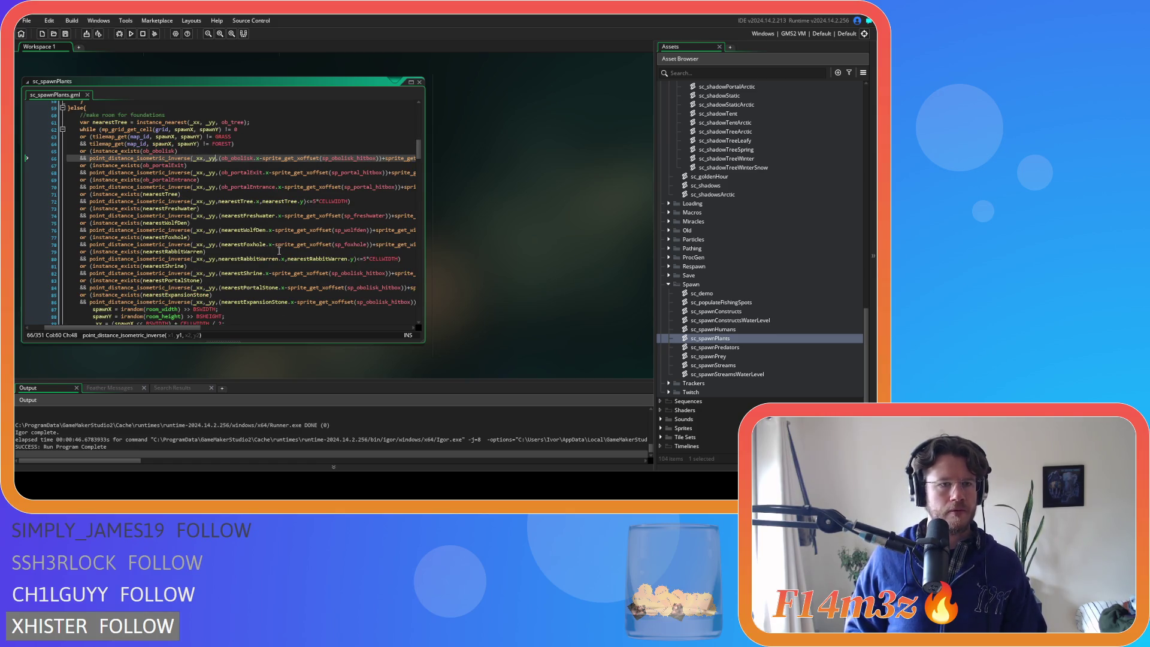
scroll(278, 251, "up", 3)
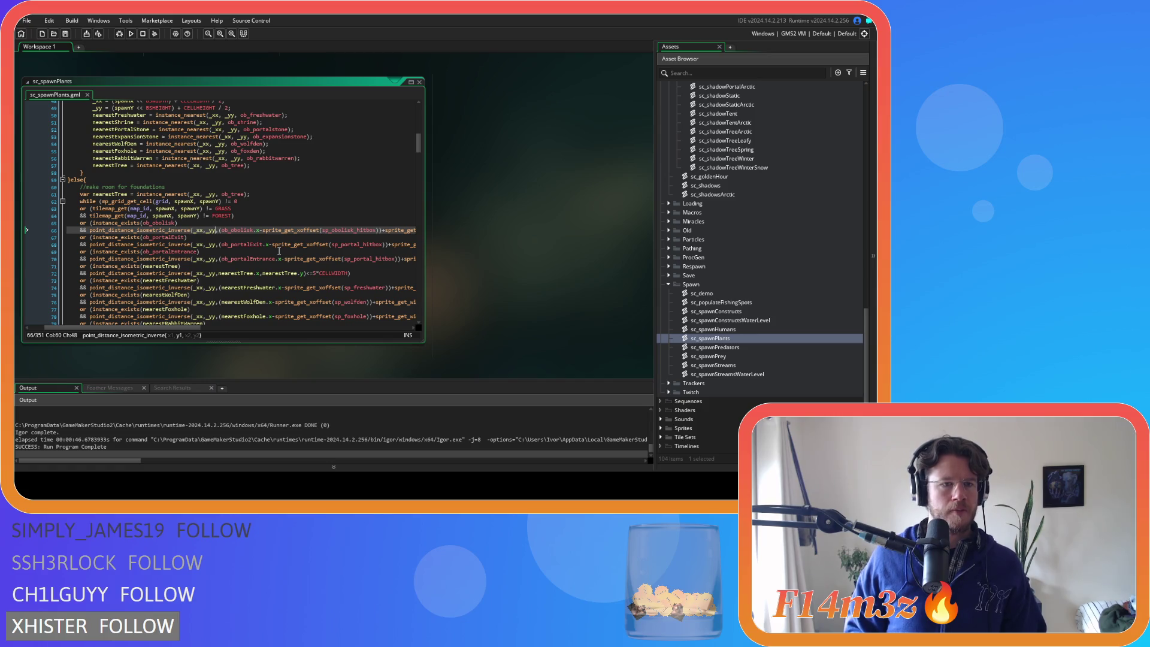
scroll(278, 251, "up", 10)
scroll(278, 251, "up", 6)
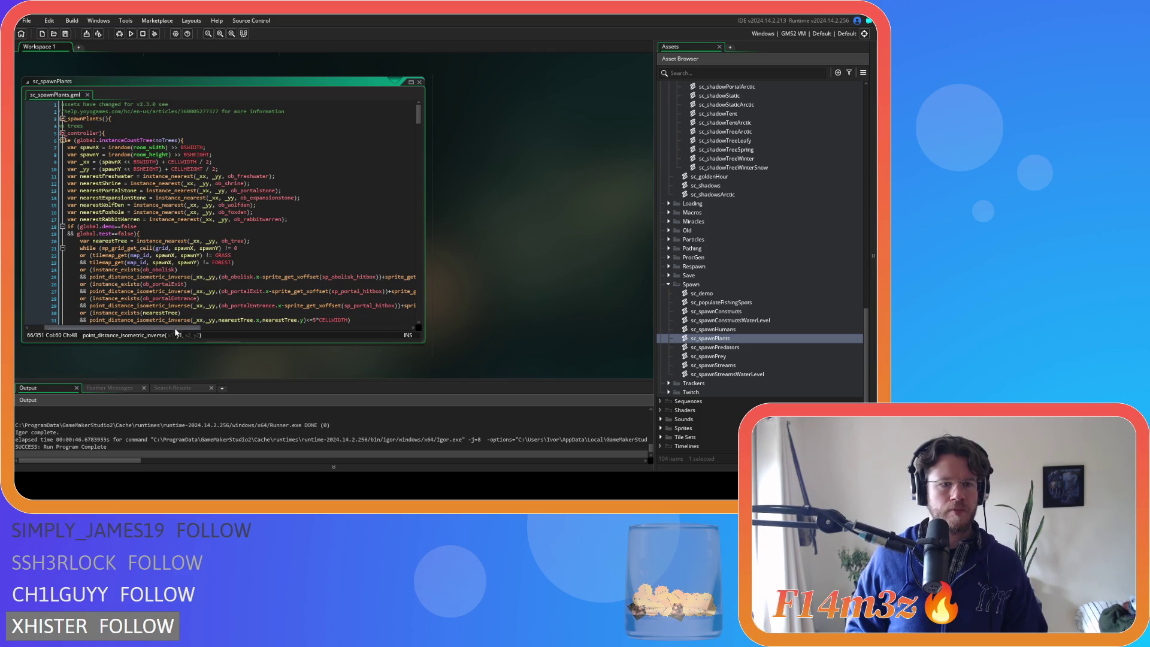
scroll(177, 331, "left", 3)
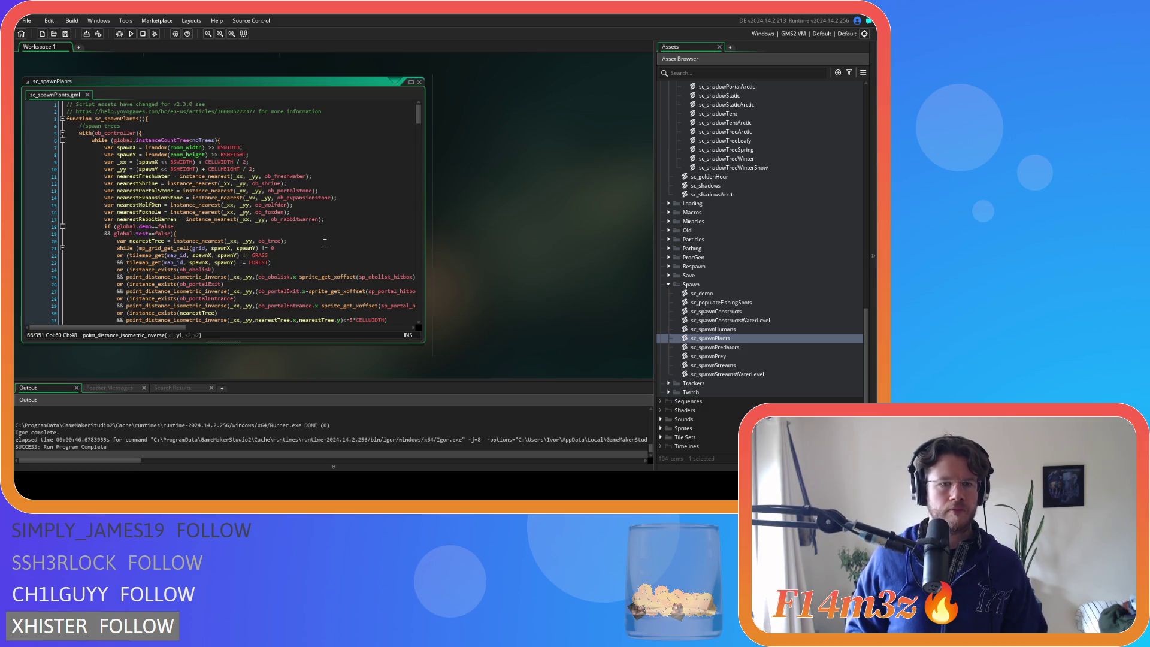
Scroll down to the per-room tree-spawn branches for forests and Open Plains
scroll(324, 242, "down", 15)
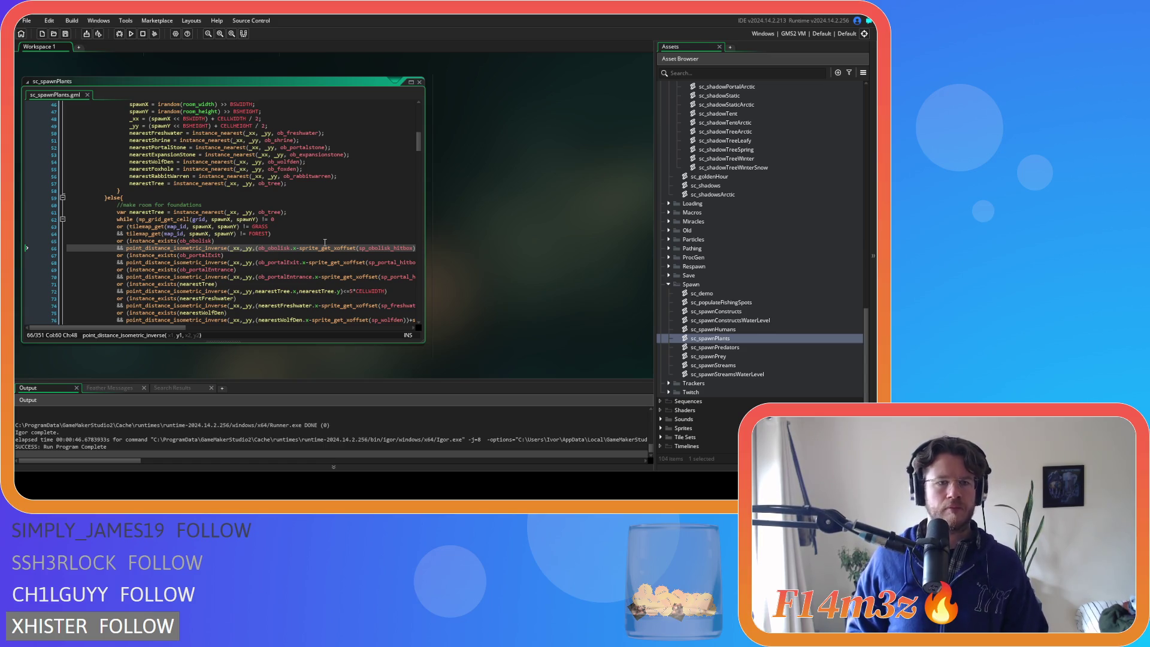
scroll(324, 242, "down", 5)
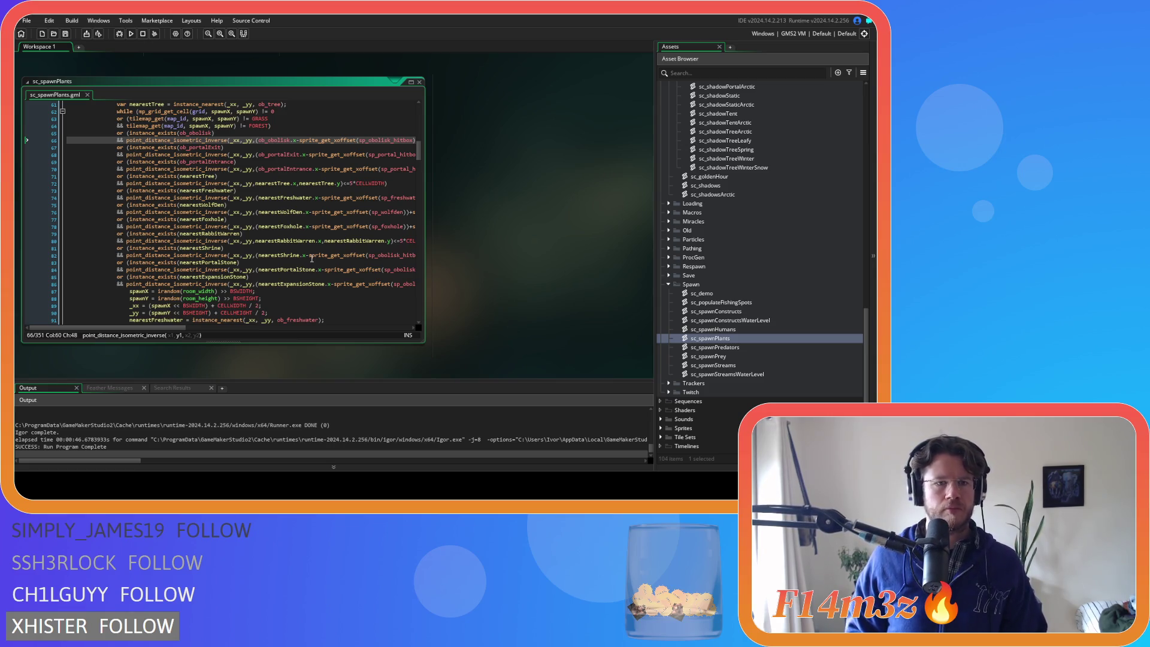
mouse_move(303, 237)
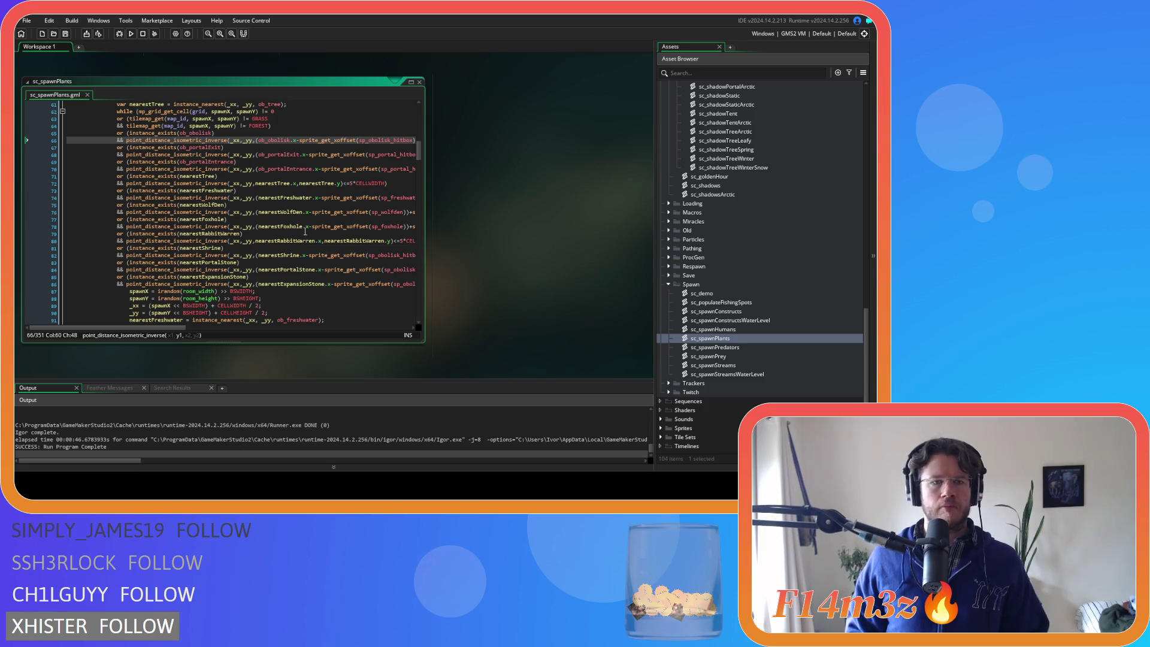
scroll(305, 232, "down", 4)
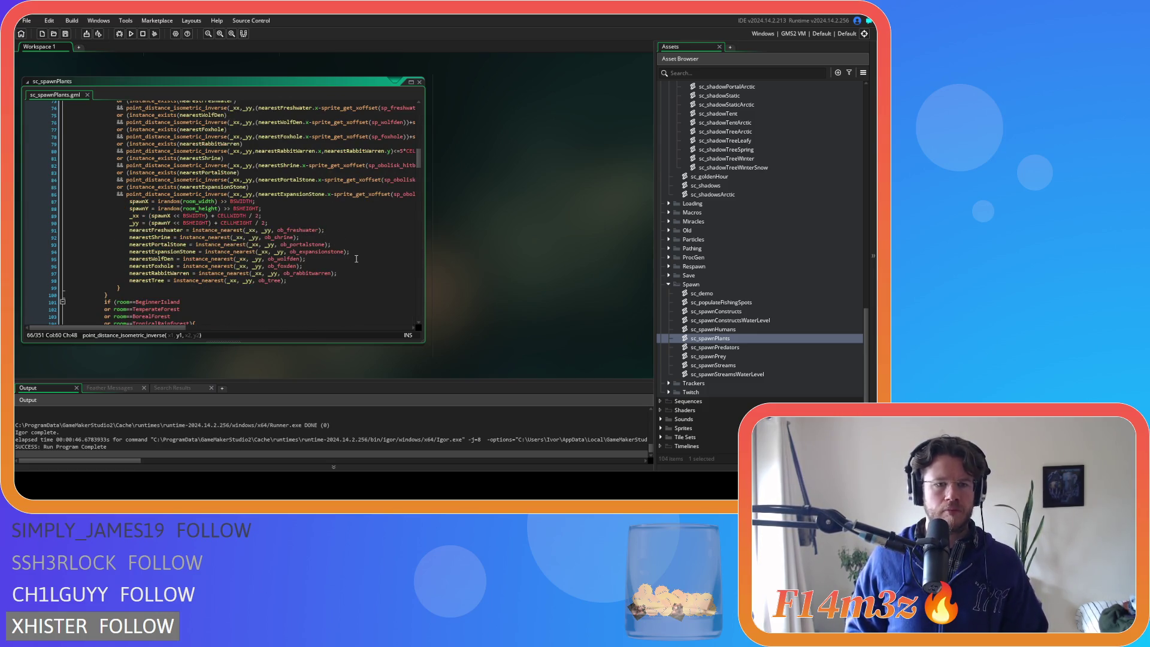
scroll(355, 259, "down", 6)
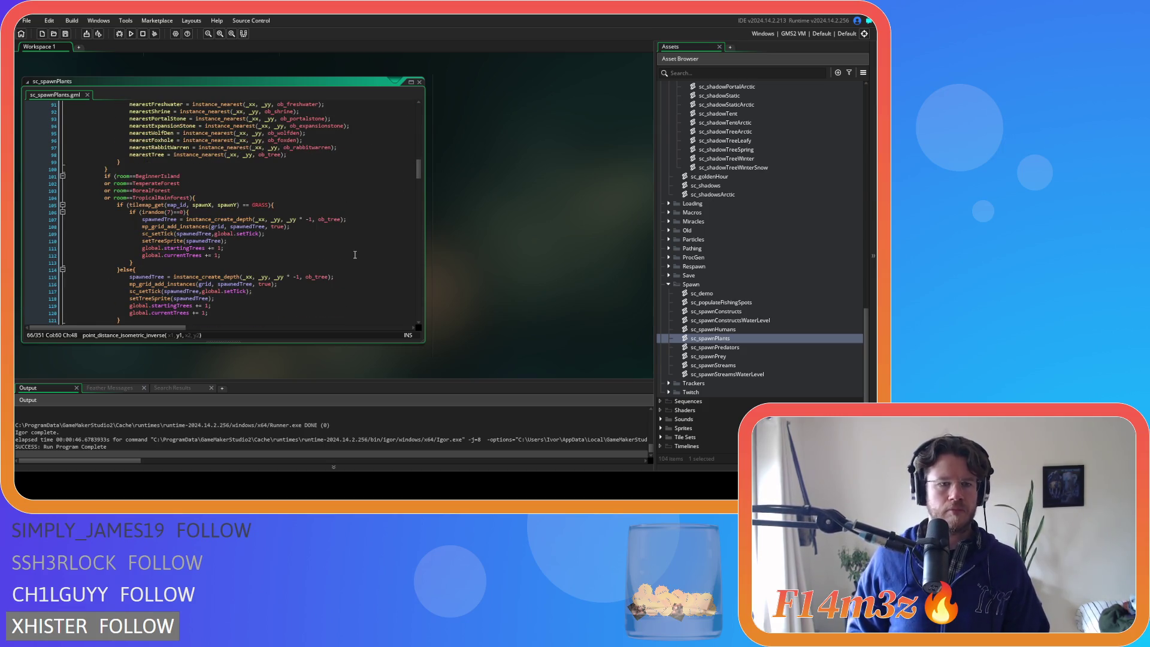
scroll(354, 255, "down", 3)
scroll(355, 255, "down", 7)
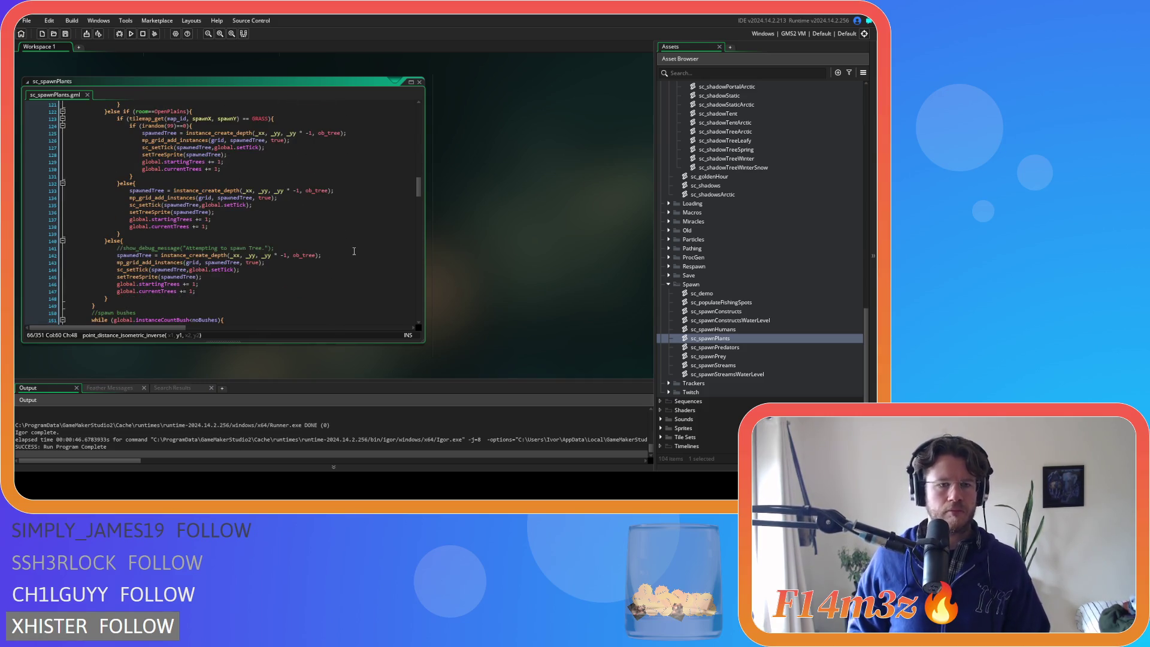
left_click(275, 247)
key("shift+Up")
key("Delete")
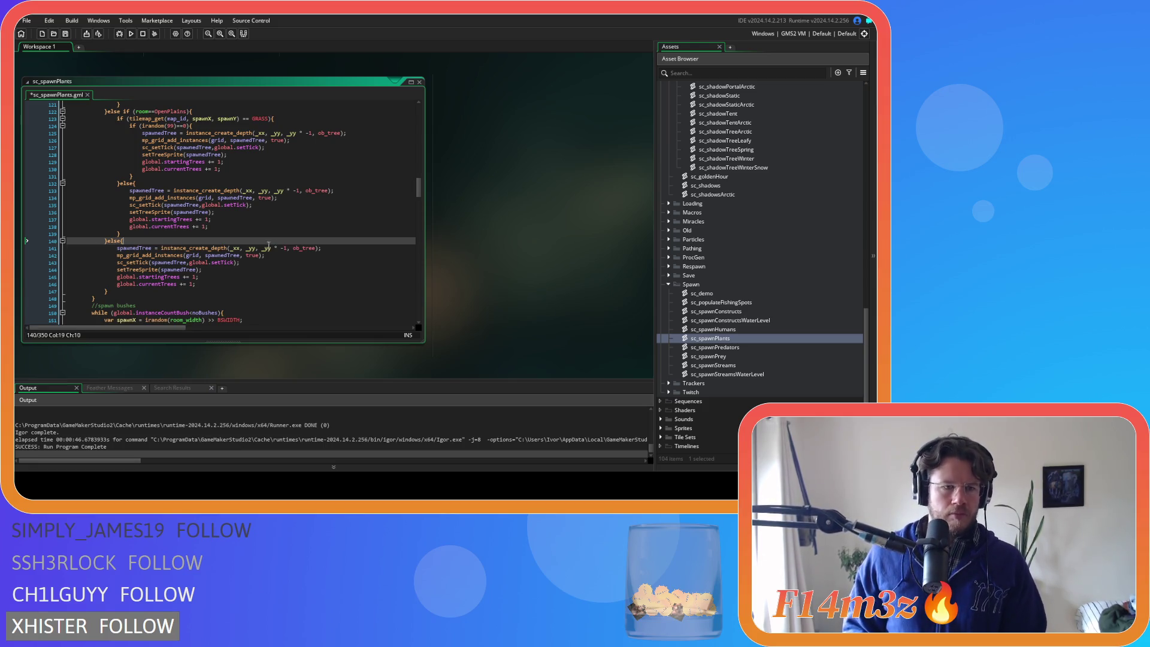
key("ctrl+s")
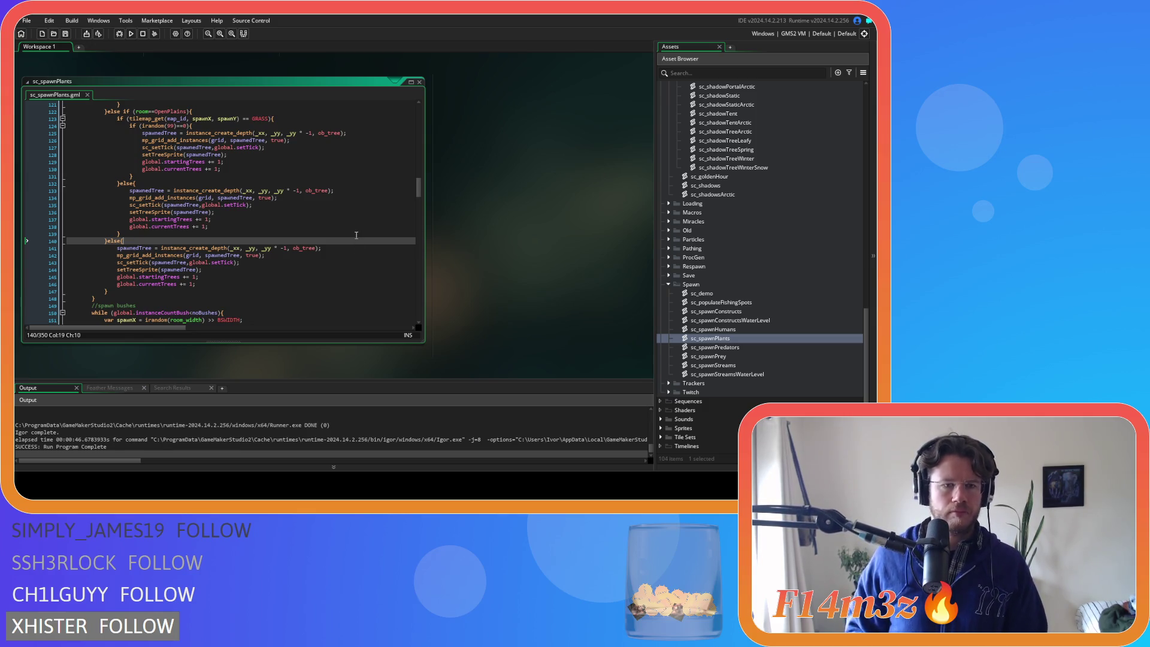
scroll(356, 235, "up", 4)
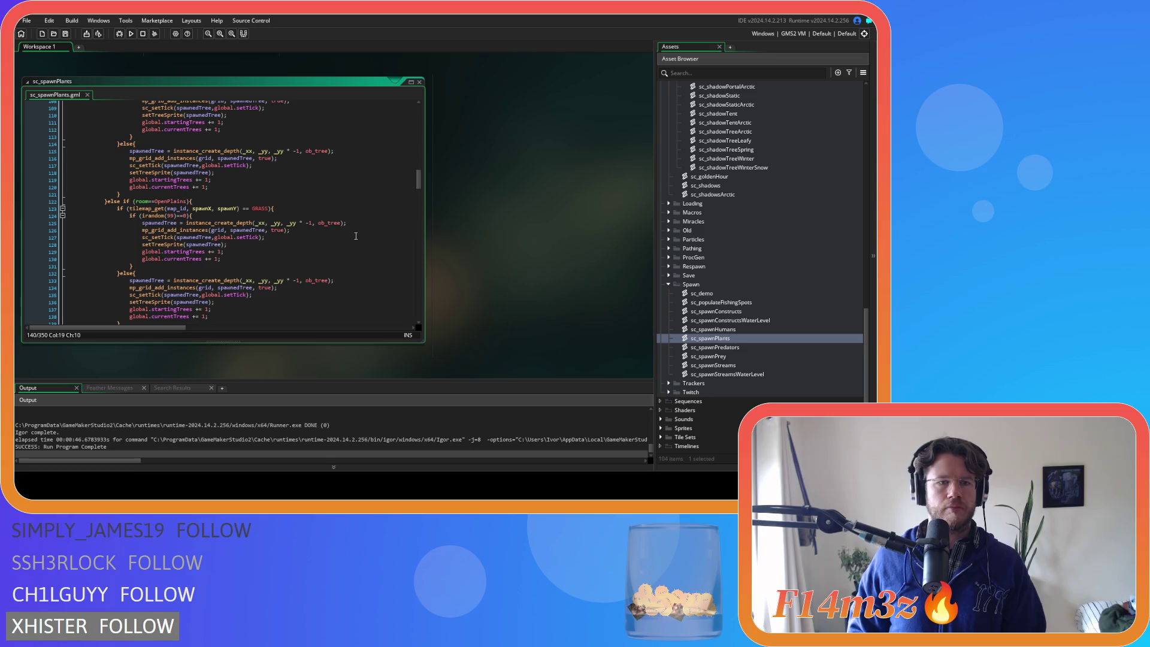
scroll(355, 235, "up", 5)
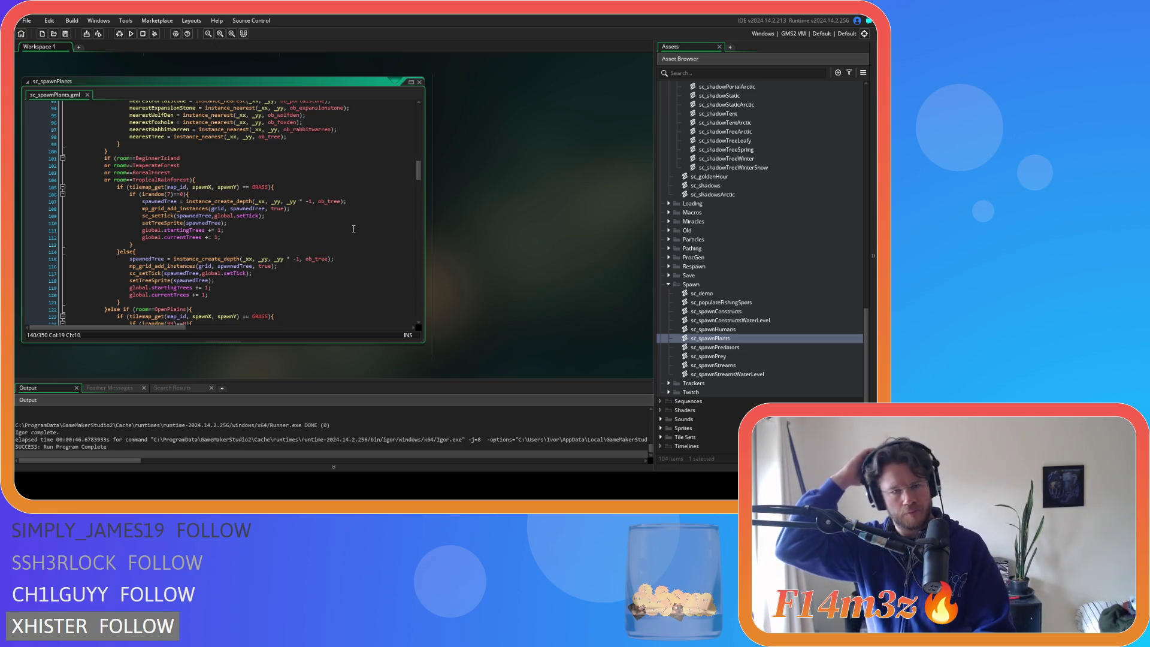
scroll(353, 229, "up", 4)
scroll(350, 197, "up", 7)
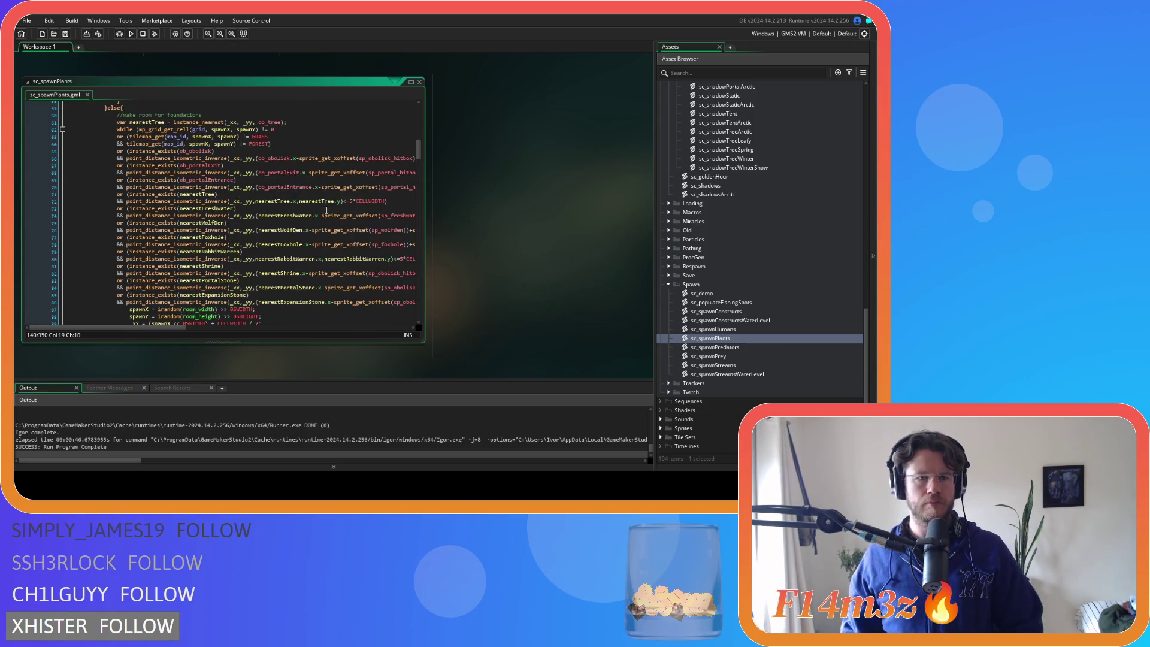
mouse_move(361, 242)
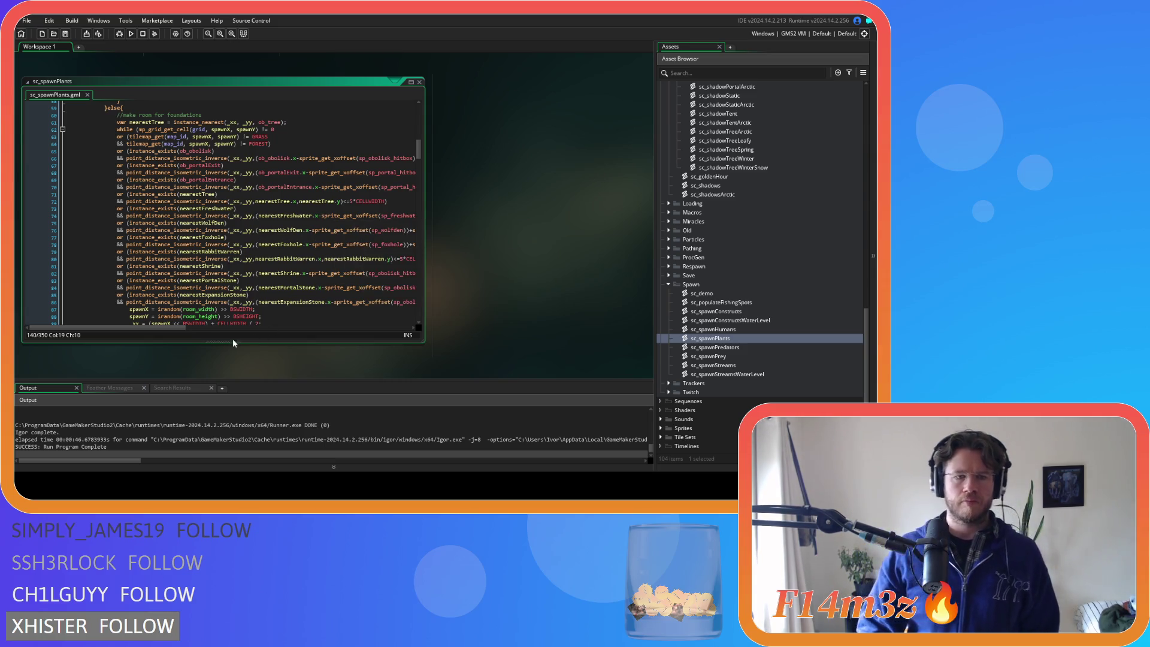
scroll(221, 266, "up", 2)
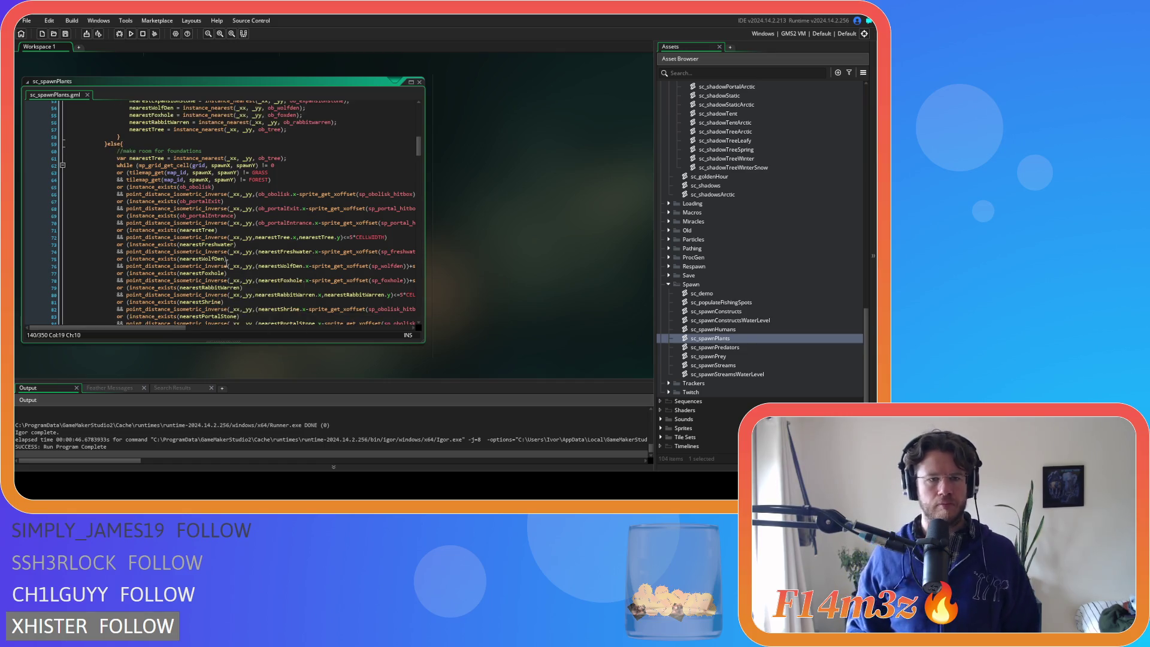
scroll(239, 256, "up", 12)
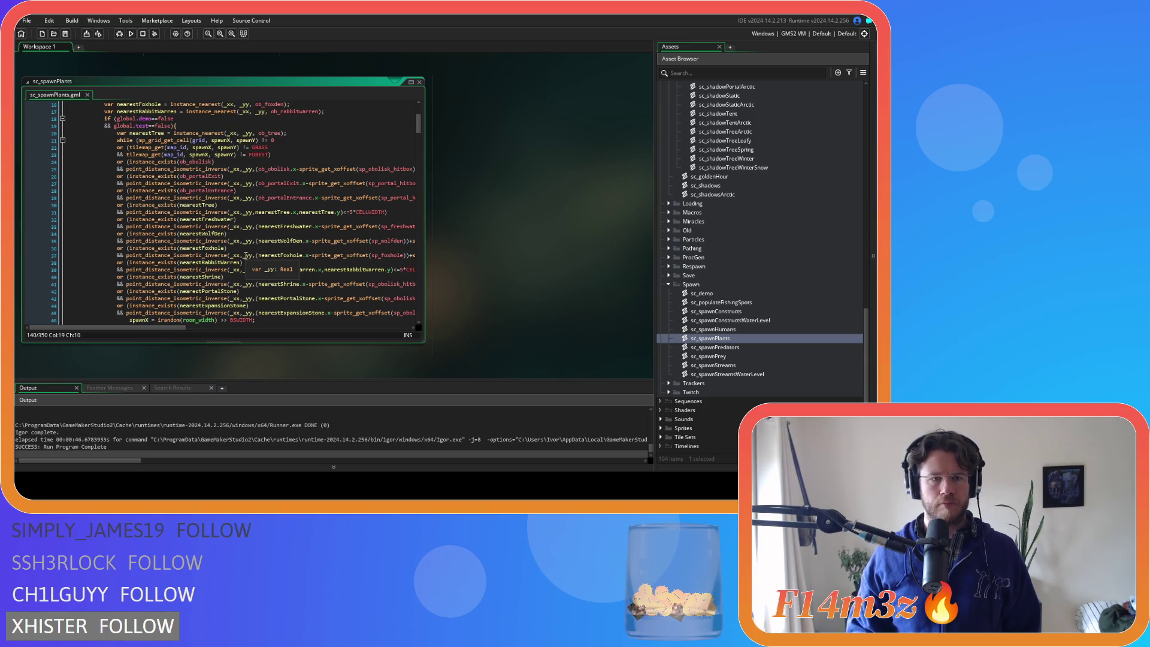
scroll(246, 256, "down", 1)
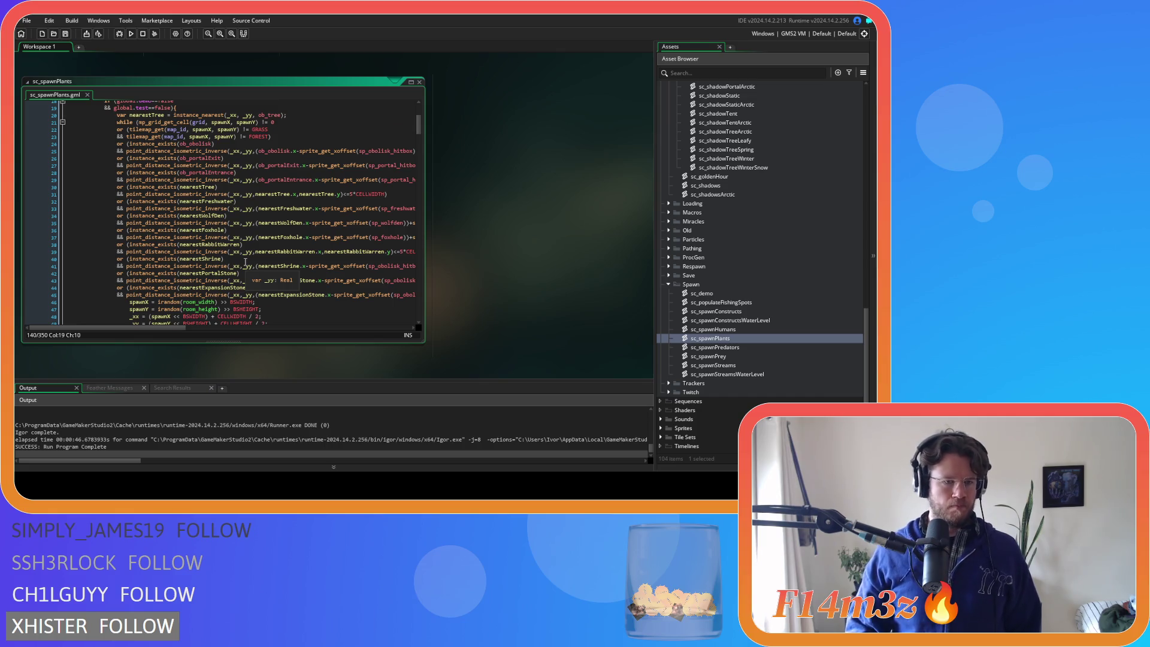
scroll(245, 262, "down", 7)
scroll(249, 257, "down", 3)
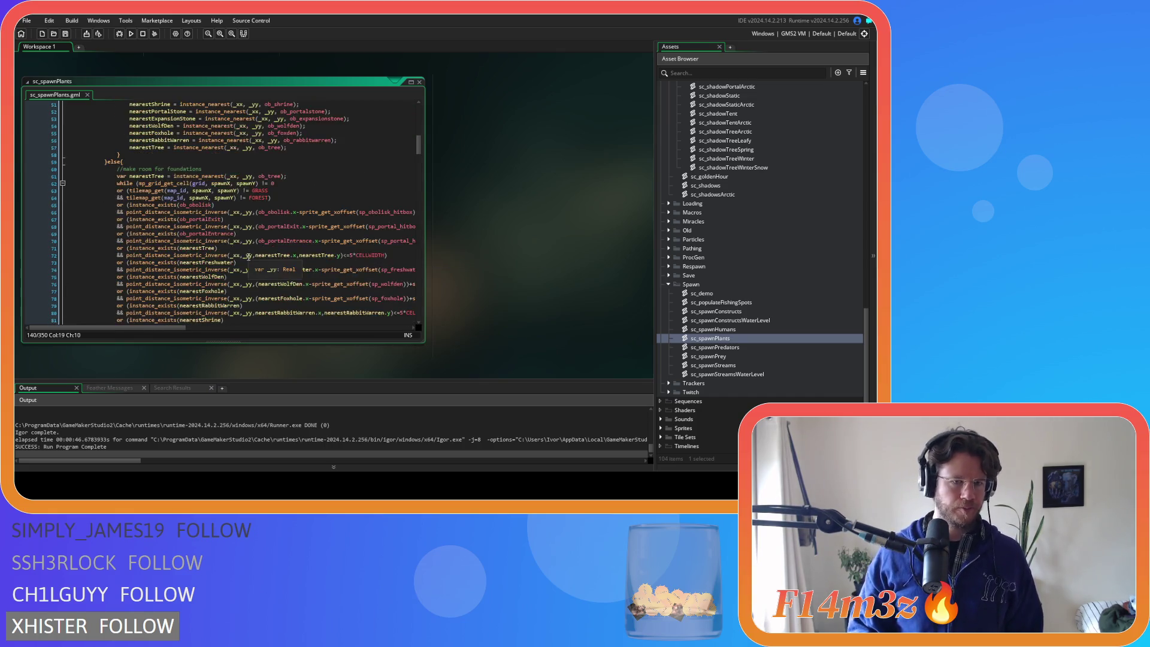
scroll(248, 257, "down", 4)
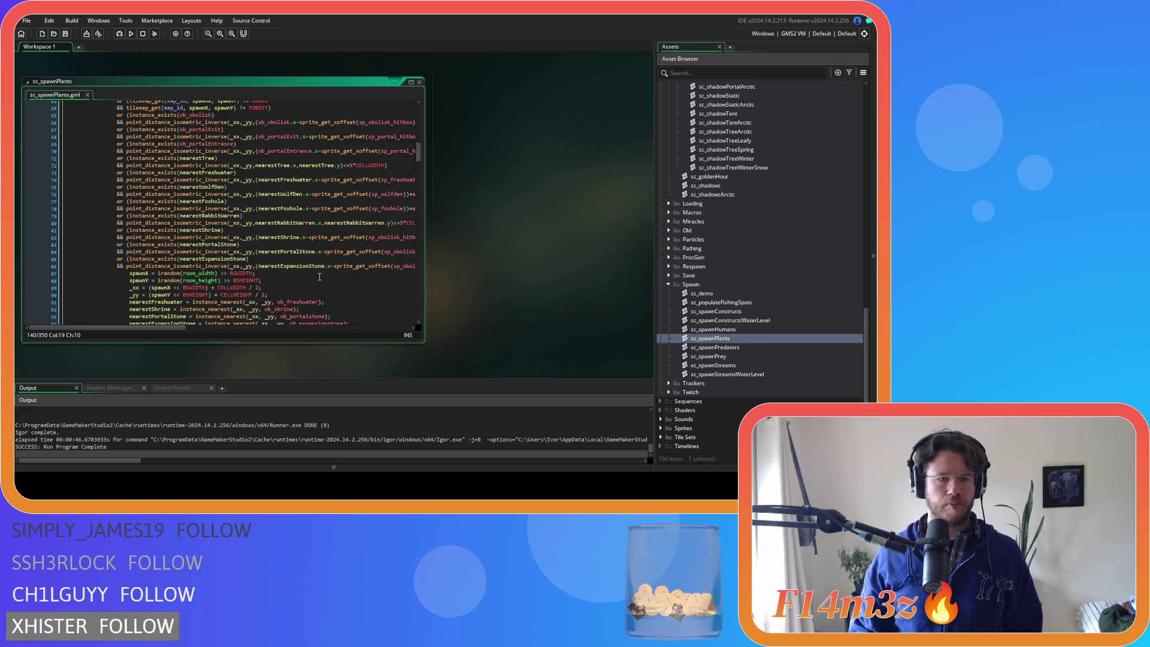
scroll(319, 277, "up", 15)
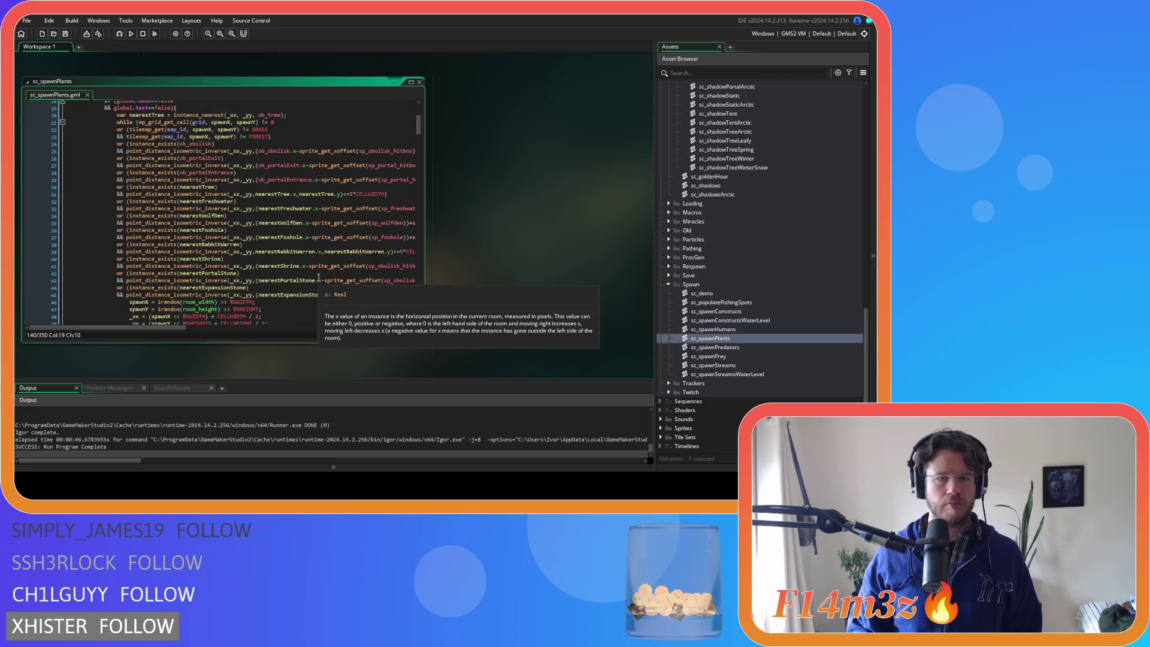
left_click_drag(170, 327, 393, 325)
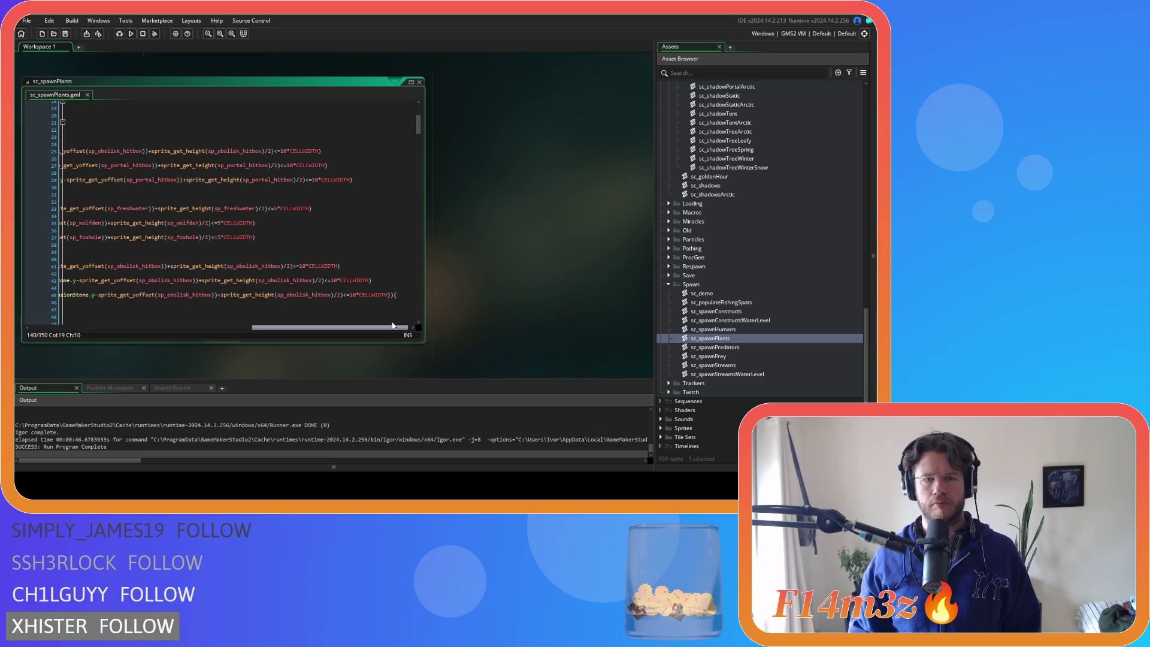
left_click_drag(393, 325, 160, 311)
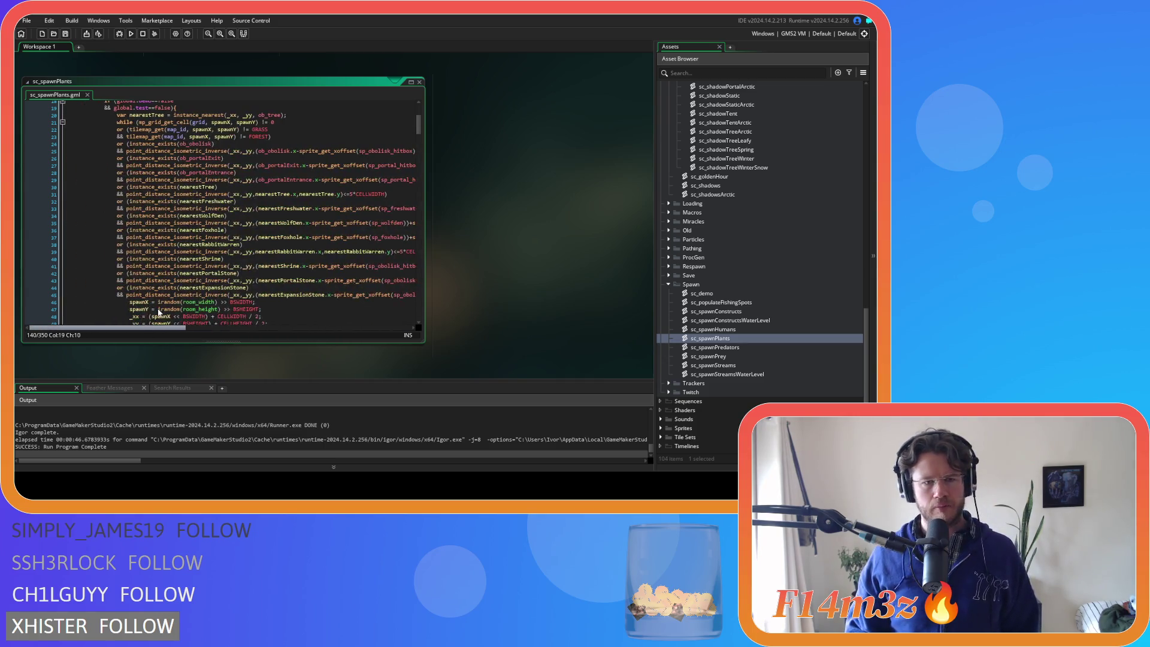
scroll(179, 300, "down", 12)
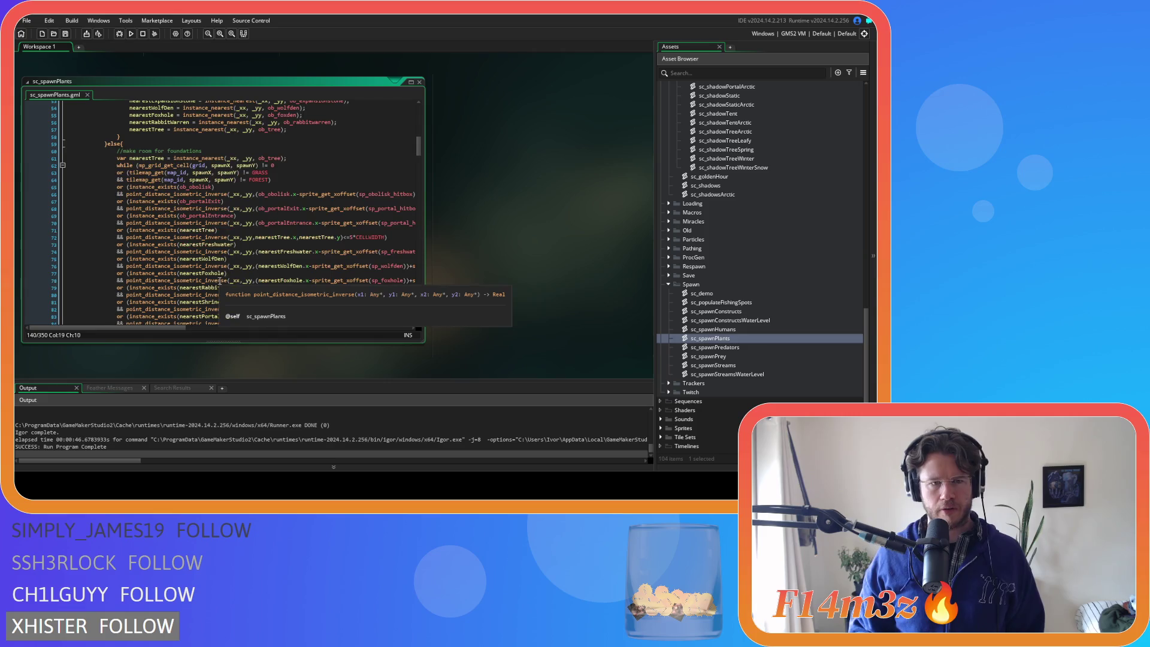
scroll(221, 280, "down", 1)
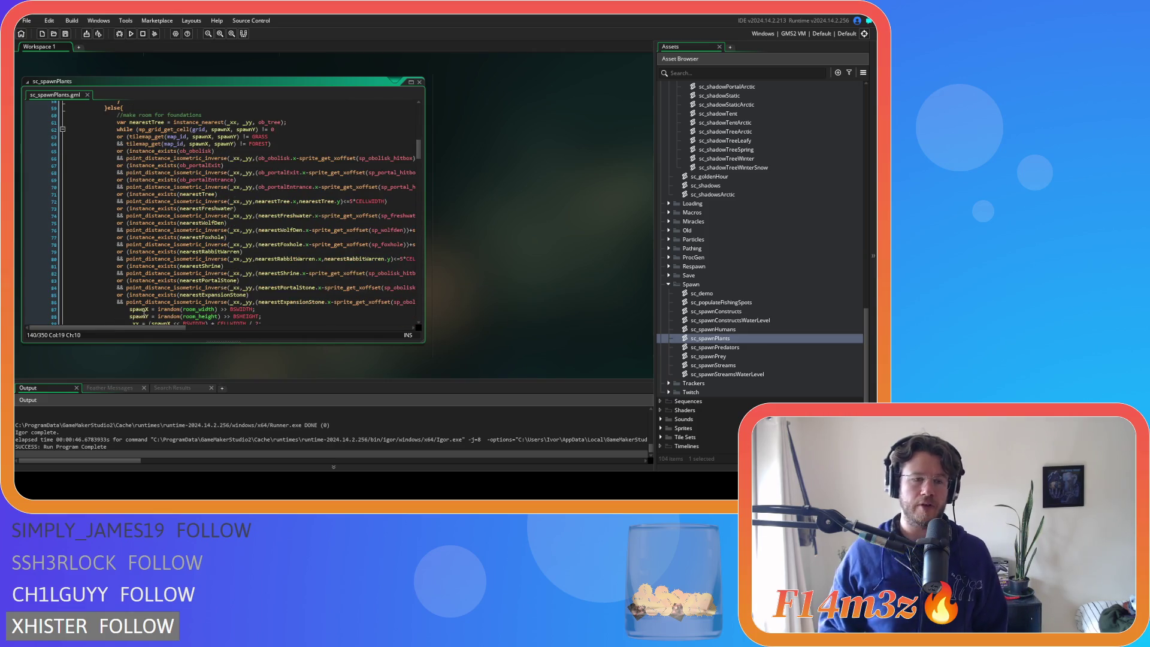
mouse_move(165, 328)
left_mouse_down()
mouse_move(385, 325)
mouse_move(138, 312)
mouse_move(394, 308)
mouse_move(176, 314)
left_mouse_up()
scroll(149, 315, "right", 3)
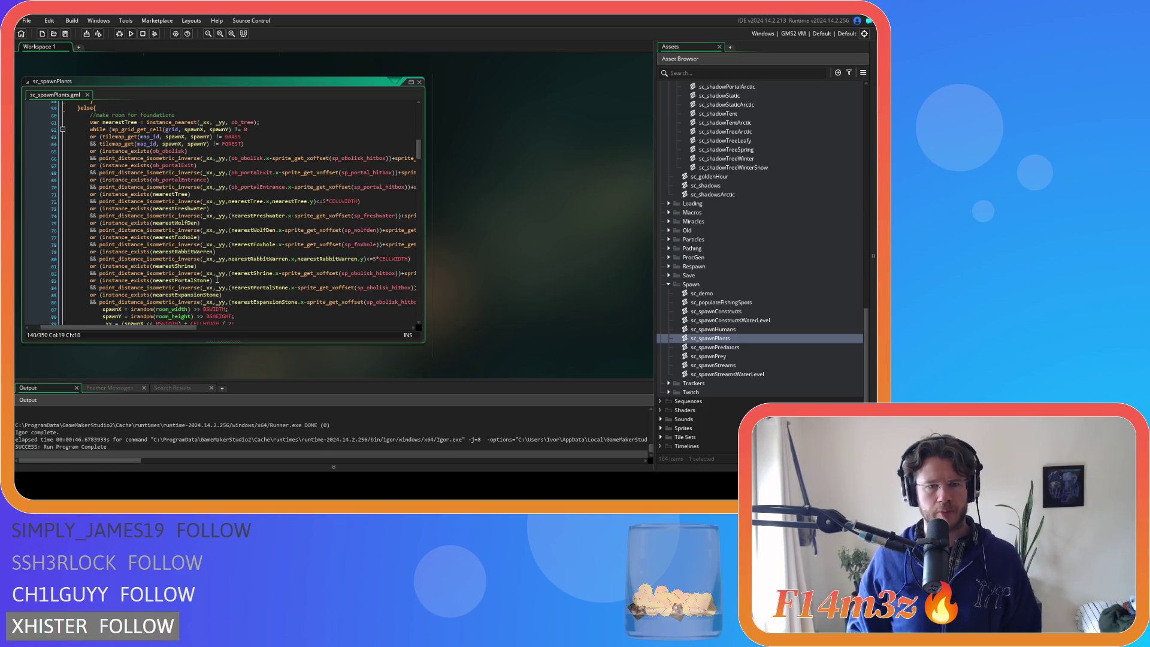
mouse_move(197, 287)
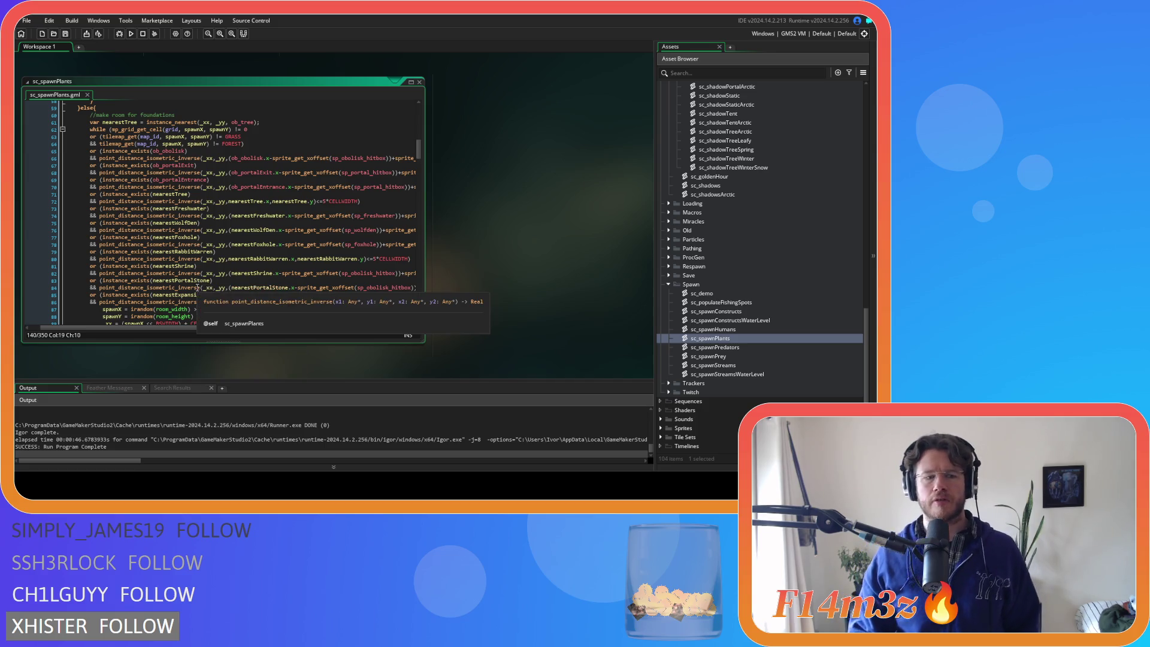
scroll(183, 448, "up", 2)
scroll(192, 449, "up", 3)
scroll(206, 446, "up", 5)
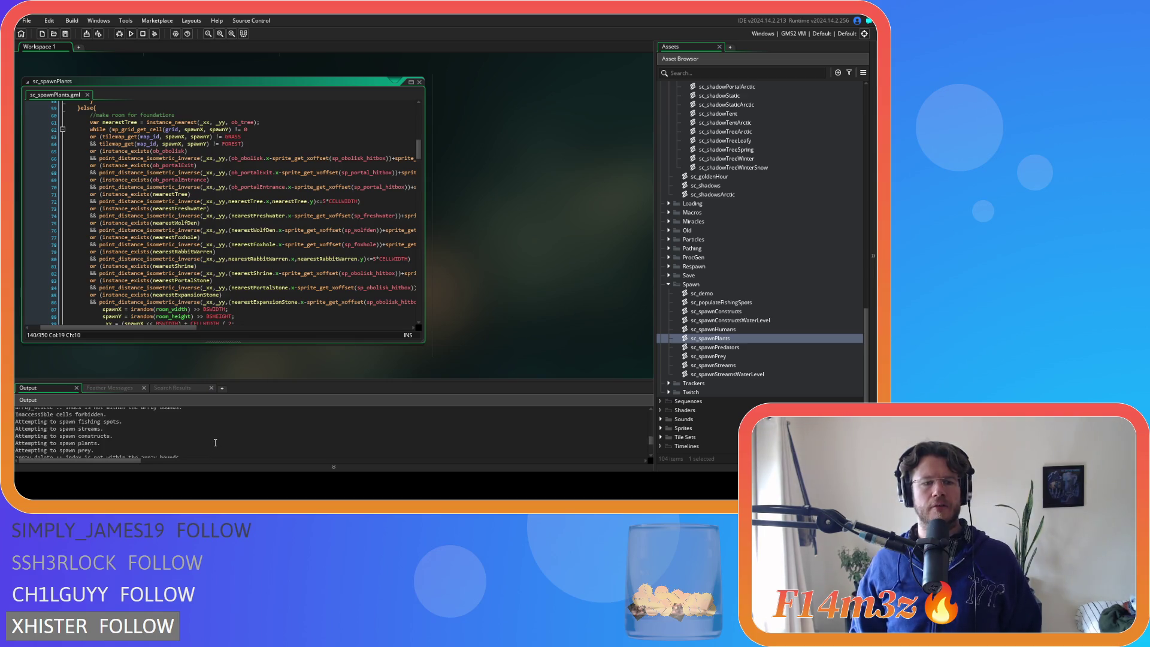
scroll(217, 441, "down", 2)
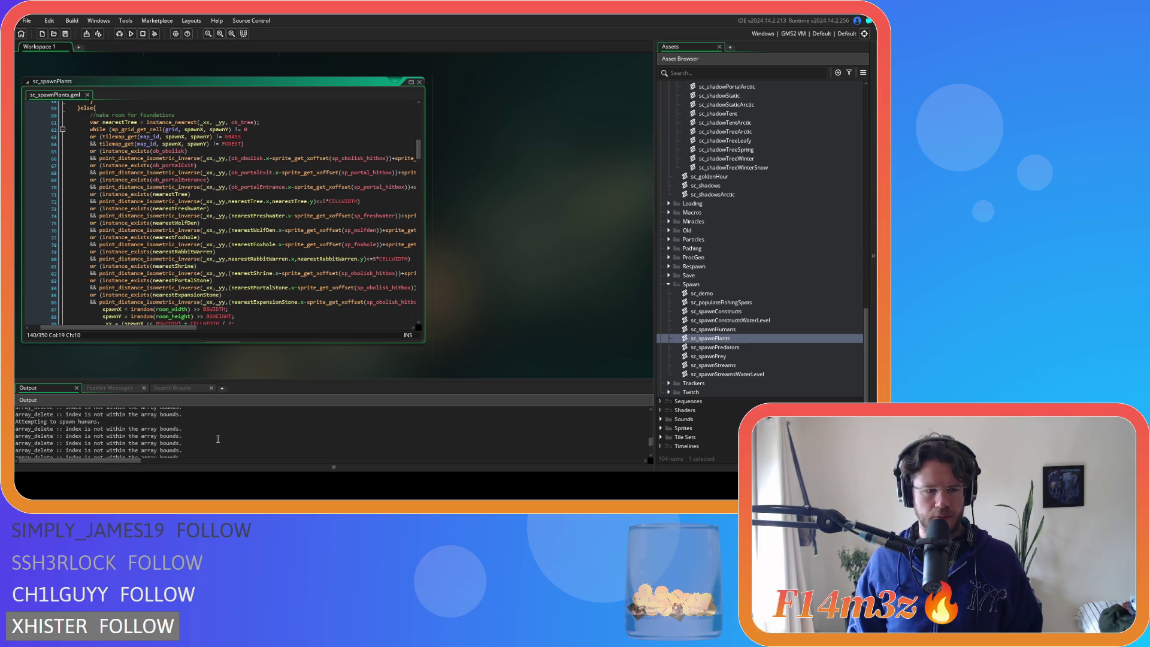
scroll(218, 439, "up", 1)
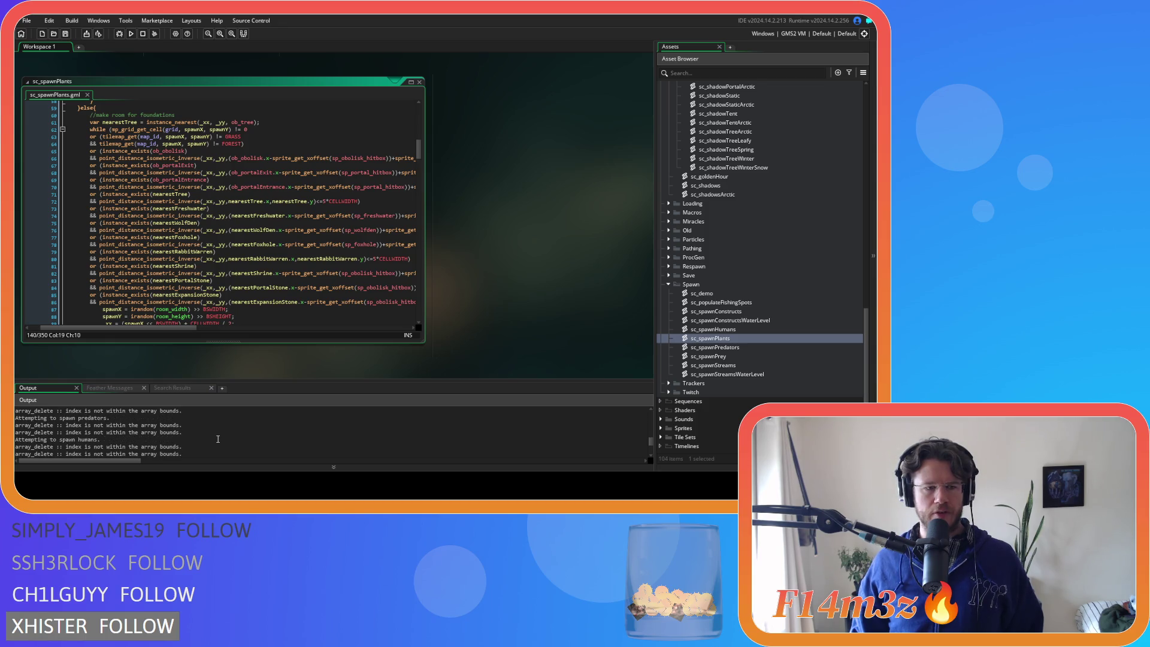
scroll(218, 439, "down", 1)
scroll(221, 444, "down", 2)
scroll(221, 444, "down", 2)
scroll(223, 440, "up", 5)
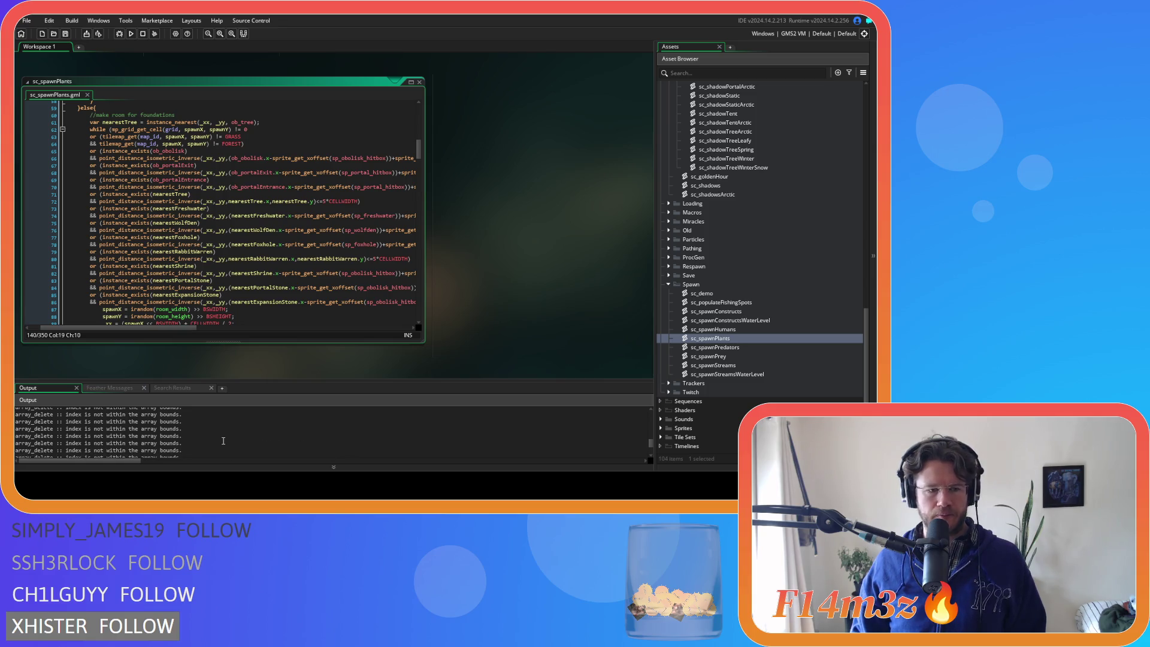
scroll(225, 437, "down", 2)
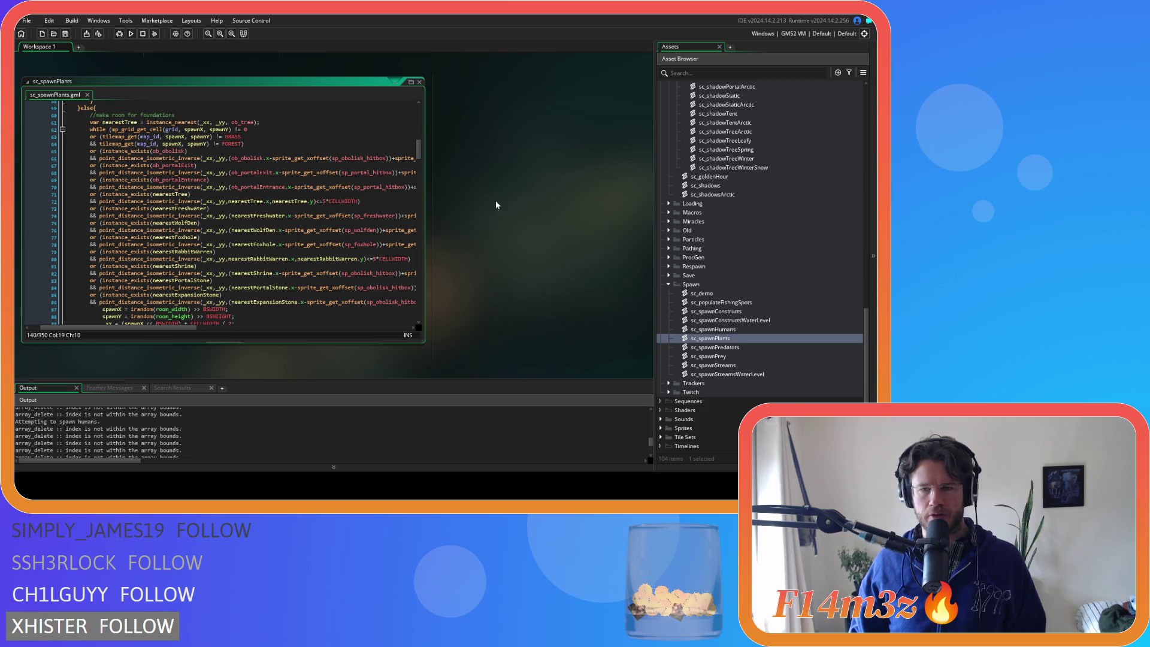
double_click(718, 329)
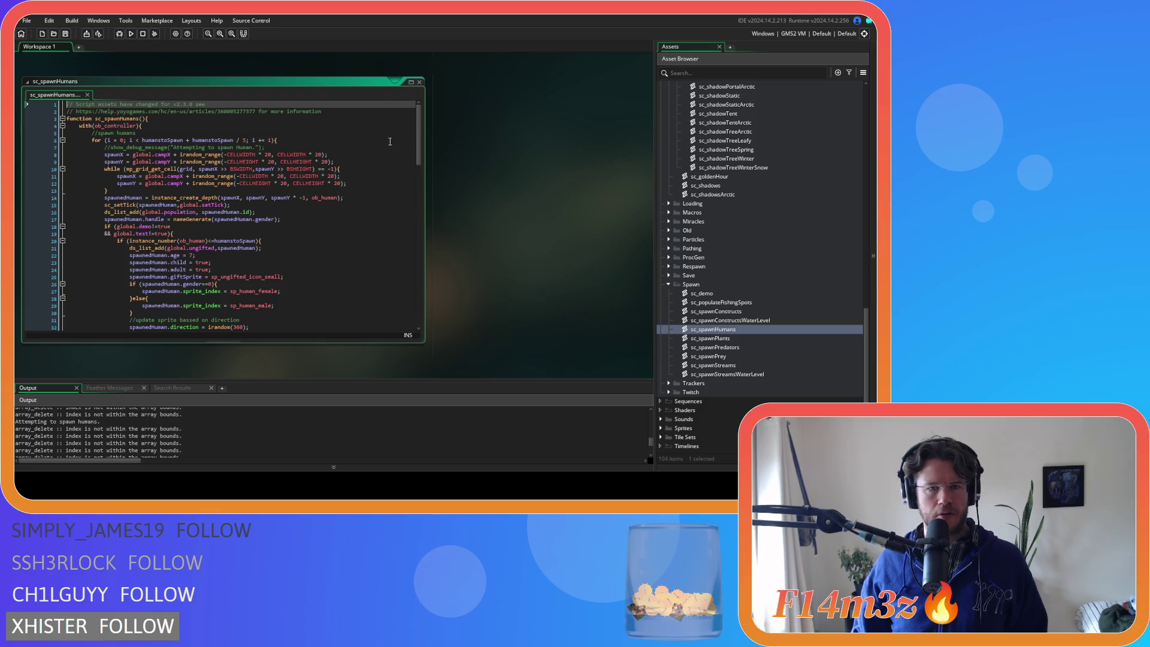
Browse the sc_spawnHumans code and jump to the sc_demo definition from its call
scroll(413, 133, "down", 18)
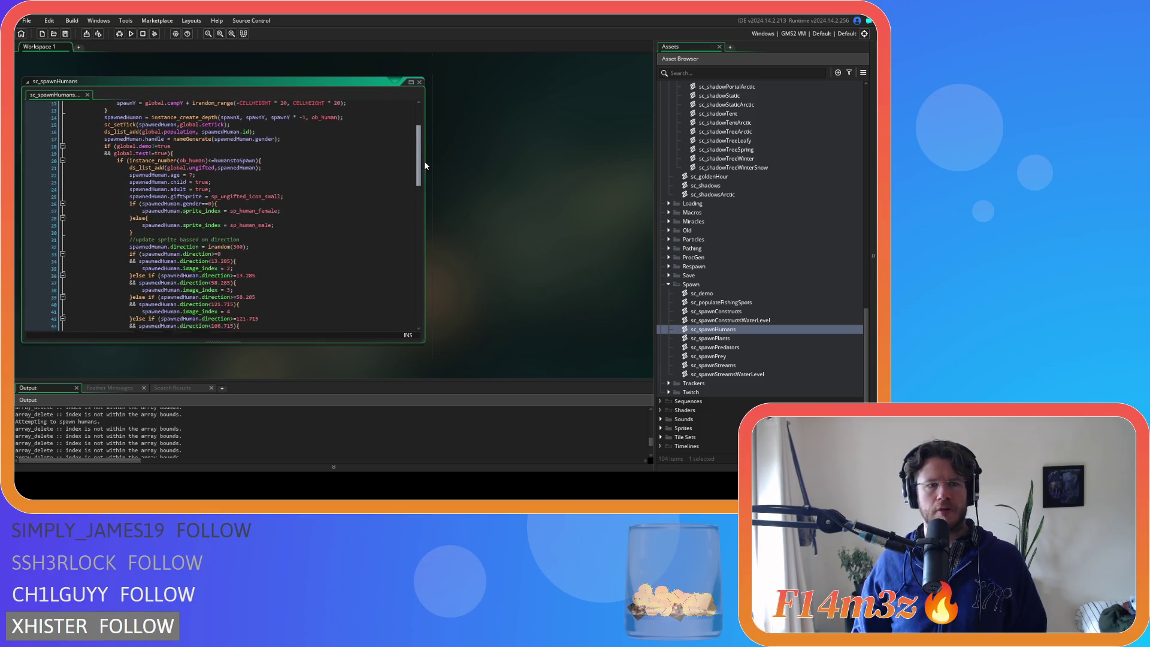
scroll(422, 247, "up", 15)
left_click(184, 165)
mouse_move(418, 180)
left_mouse_down()
mouse_move(418, 269)
mouse_move(402, 312)
left_mouse_up()
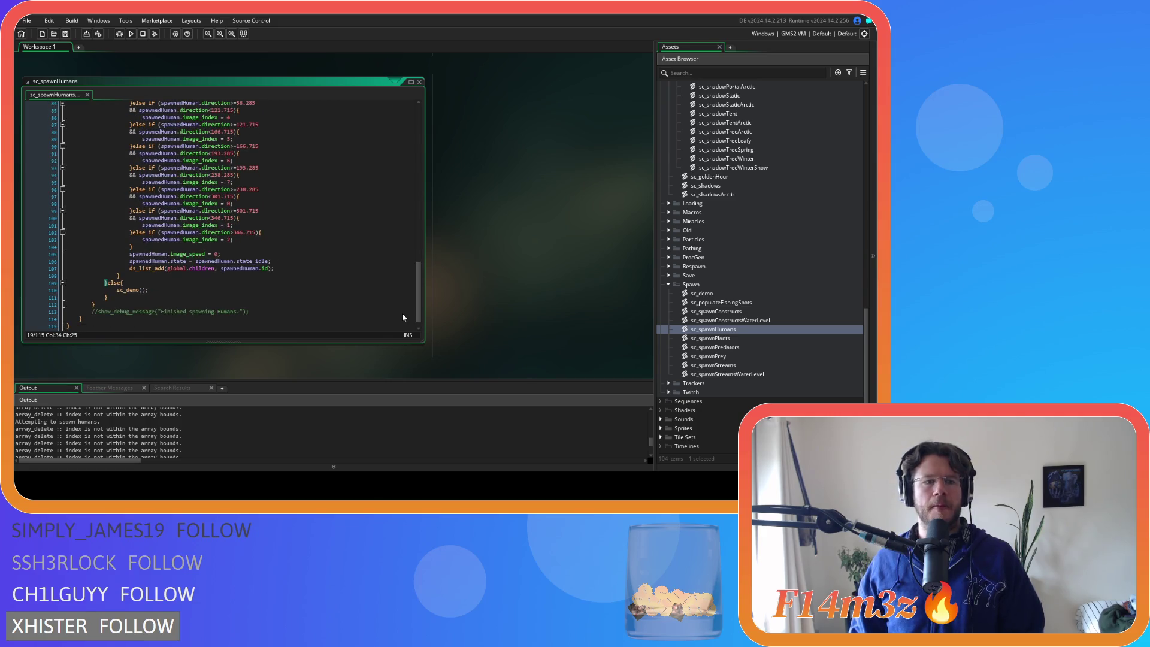
middle_click(132, 291)
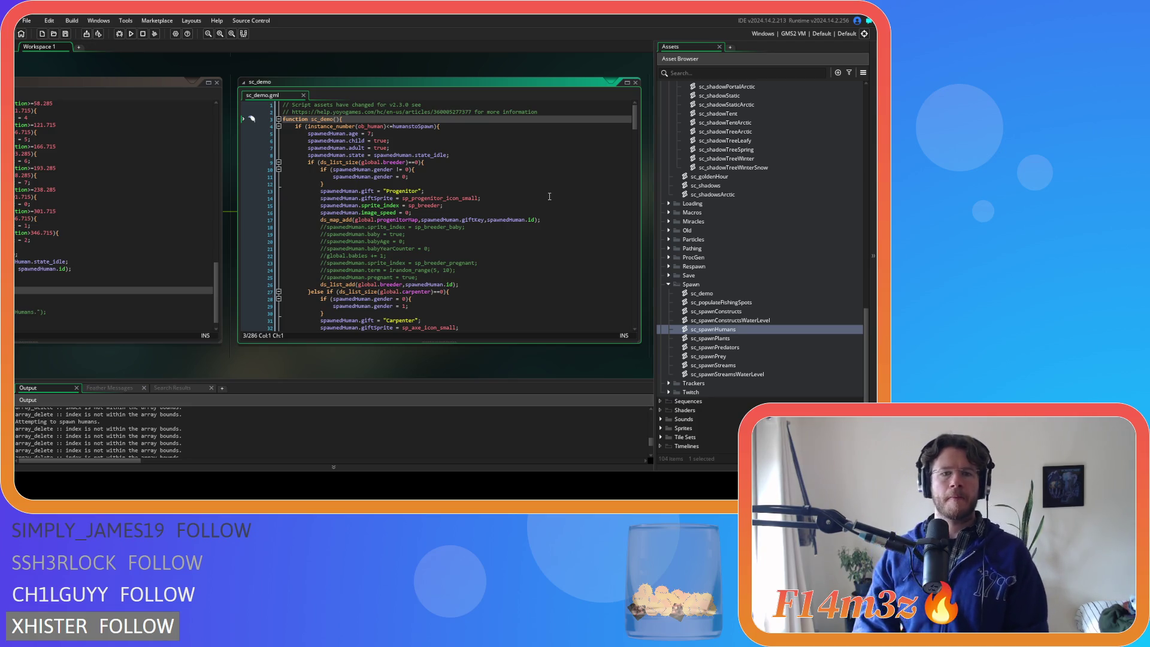
Review sc_demo's role assignments like 'Progenitor' and 'Carpenter', then bring sc_spawnHumans back into view
scroll(549, 196, "down", 6)
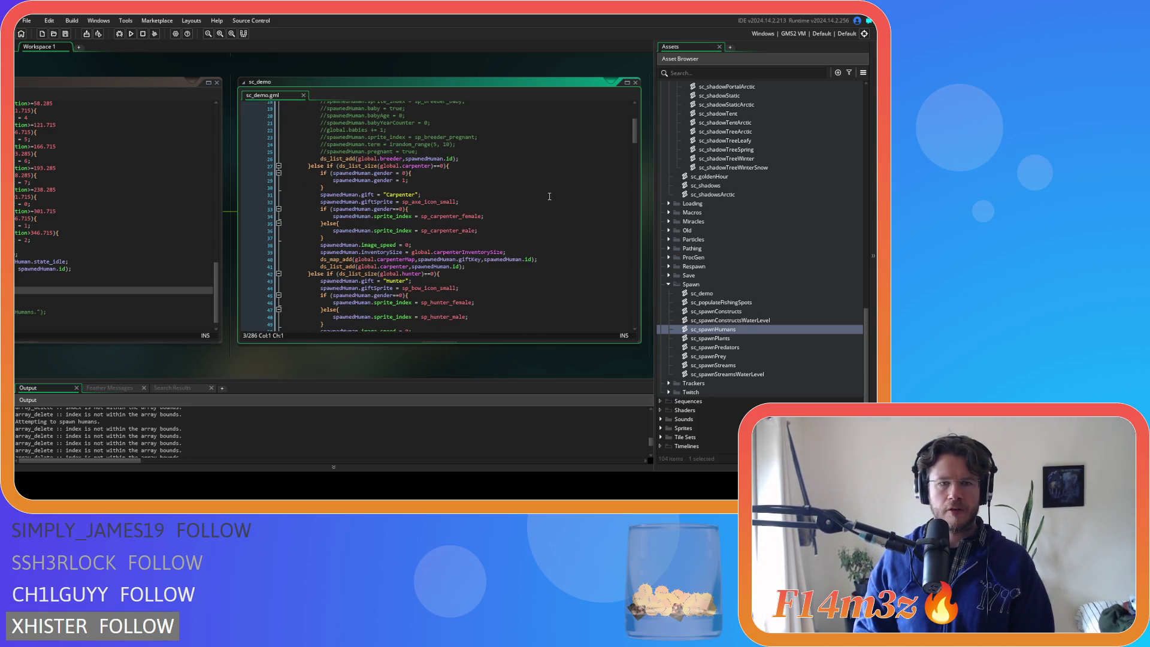
scroll(520, 216, "up", 3)
scroll(488, 243, "up", 3)
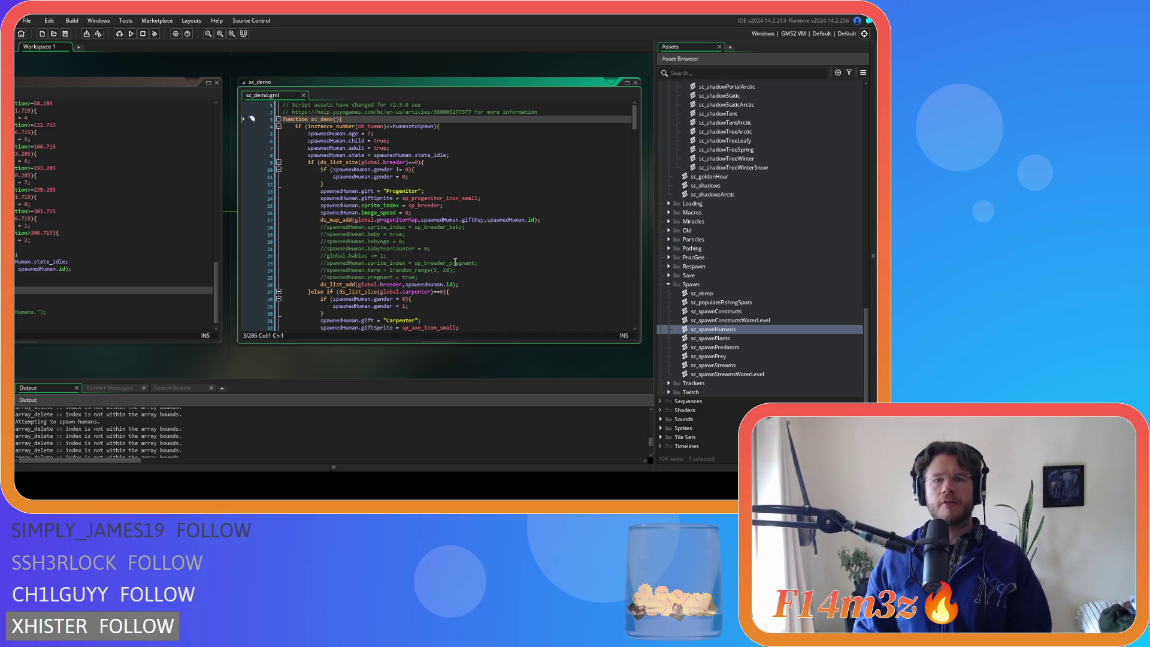
scroll(455, 262, "down", 3)
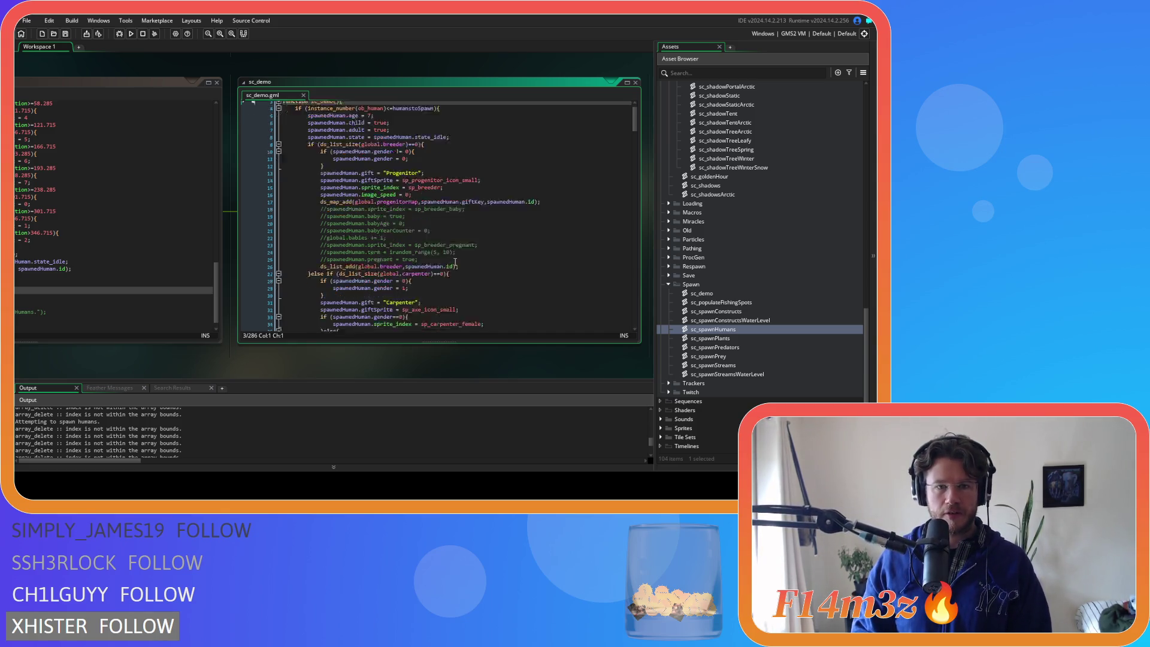
scroll(455, 261, "up", 2)
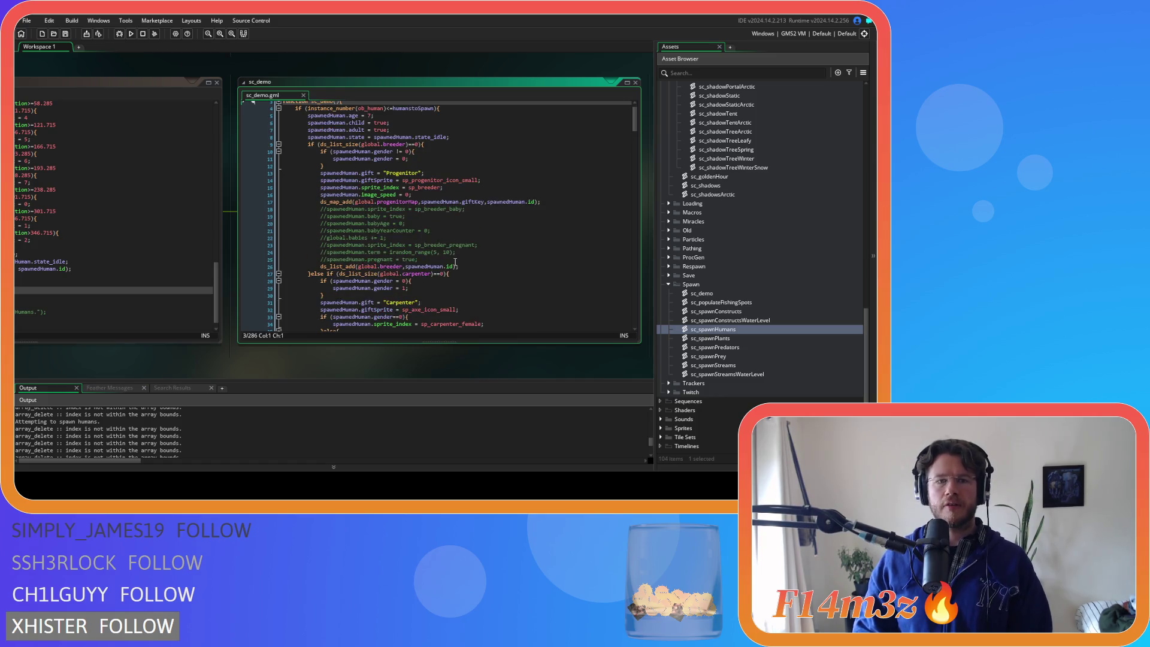
scroll(456, 261, "up", 1)
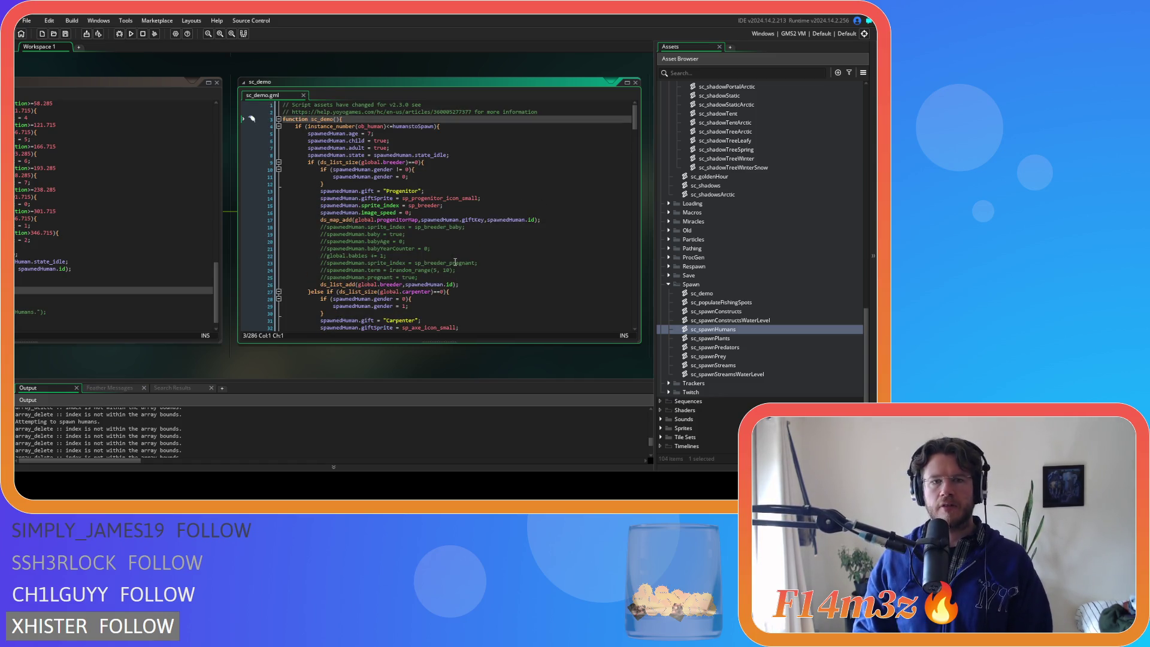
left_click_drag(155, 361, 365, 377)
Show sc_spawnHumans beside sc_demo with the caret on its spawn-cell while loop
left_click_drag(423, 297, 411, 150)
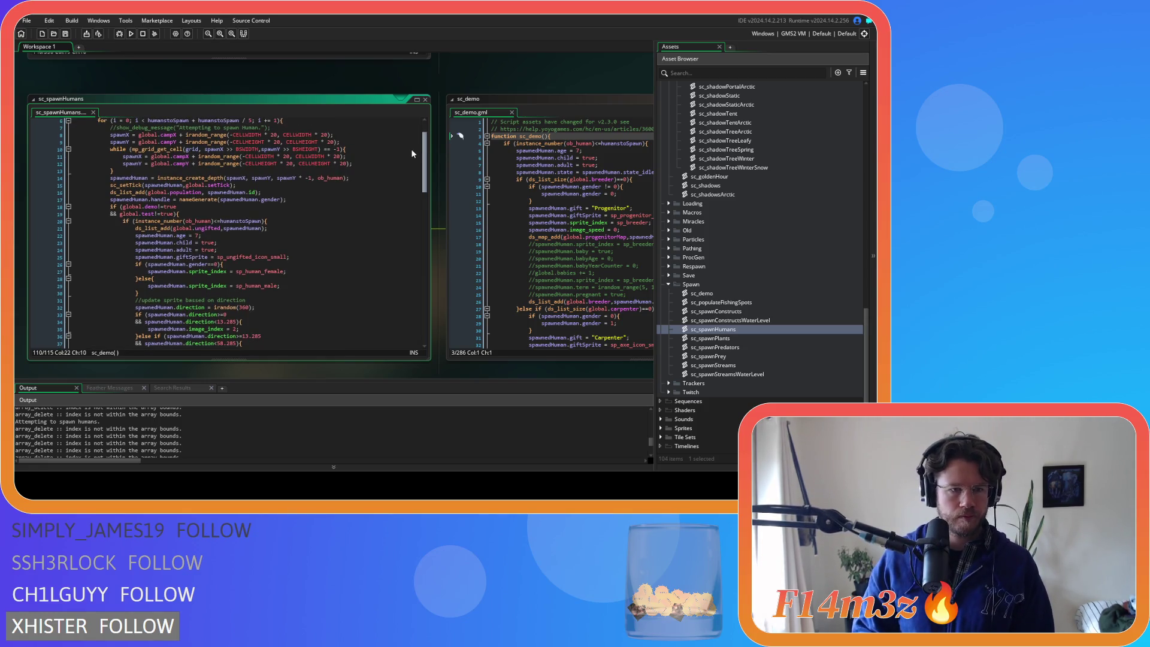
scroll(410, 148, "up", 3)
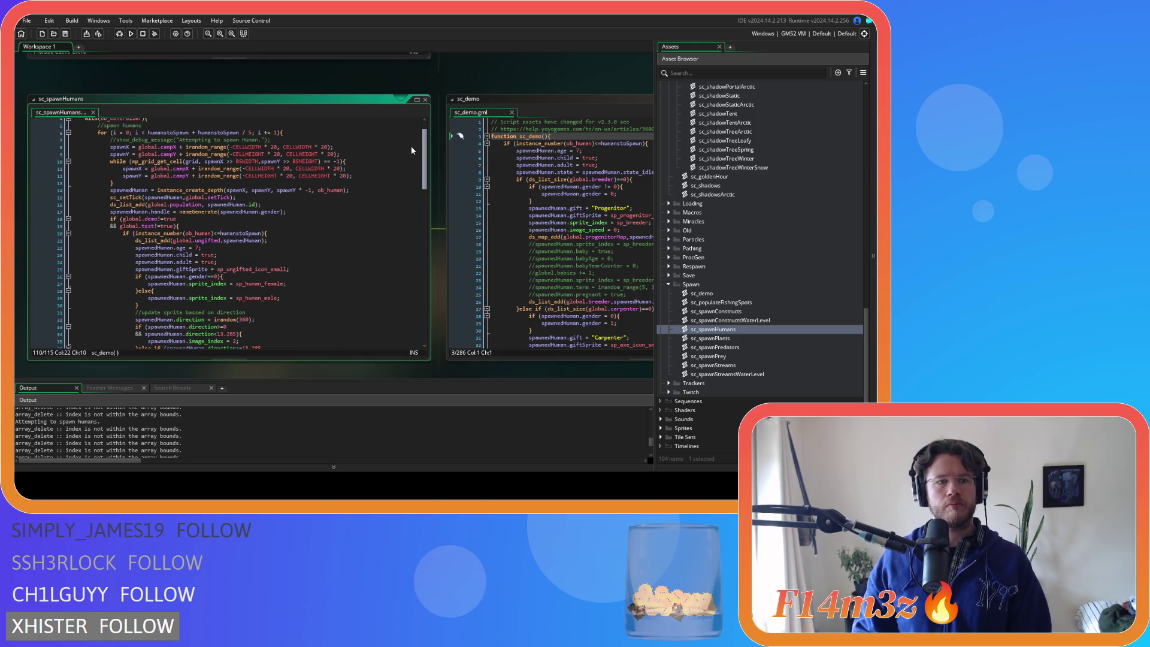
left_click(354, 183)
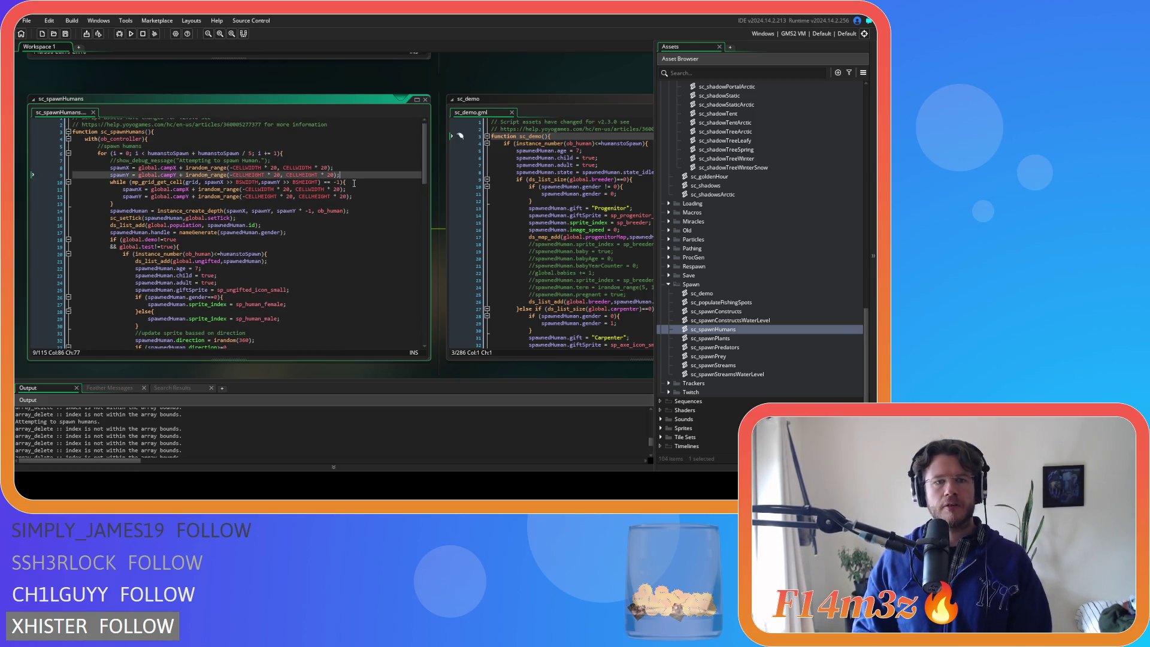